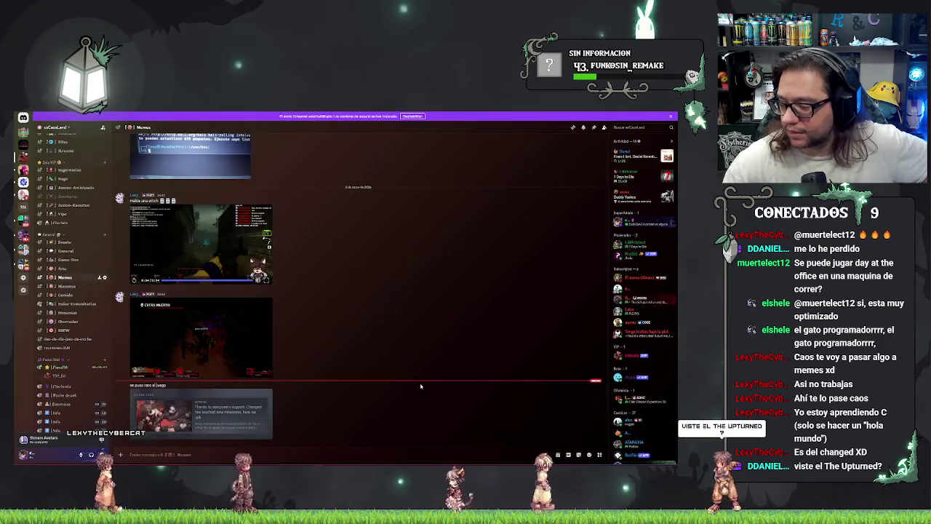
Close the enlarged Steam news preview in Discord and return to the Unreal Engine editor.
click(427, 388)
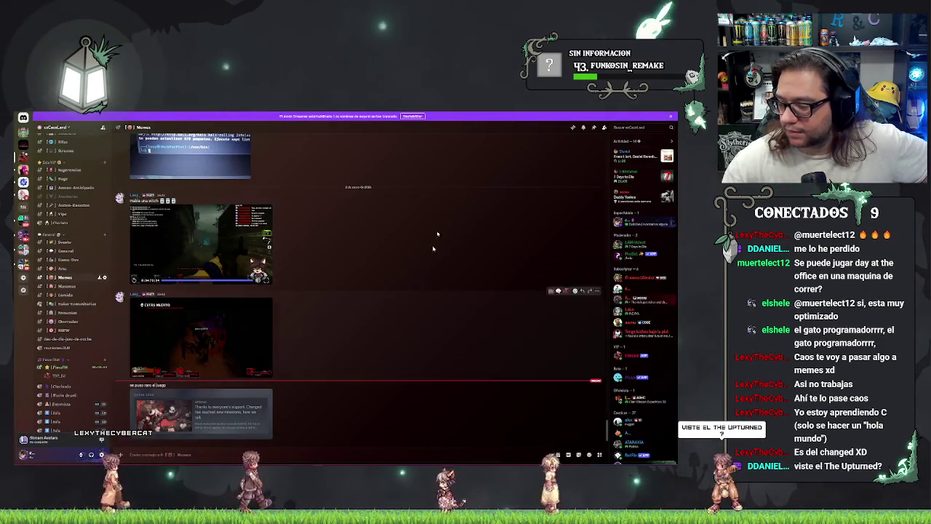
key(alt+Tab)
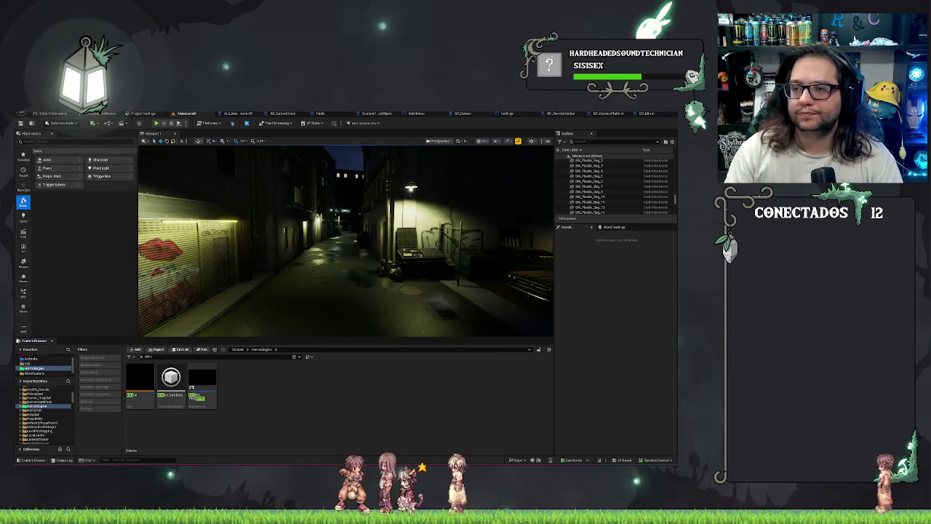
drag(318, 310, 311, 296)
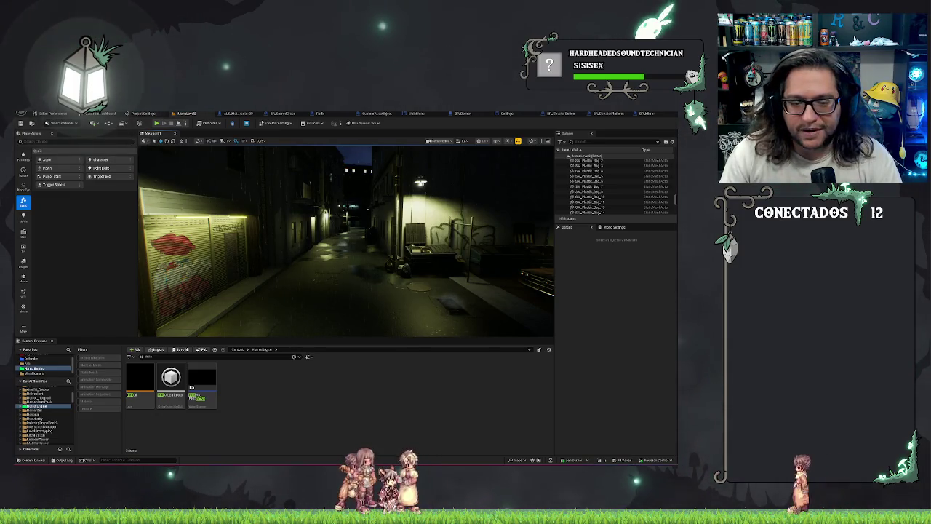
drag(310, 296, 296, 293)
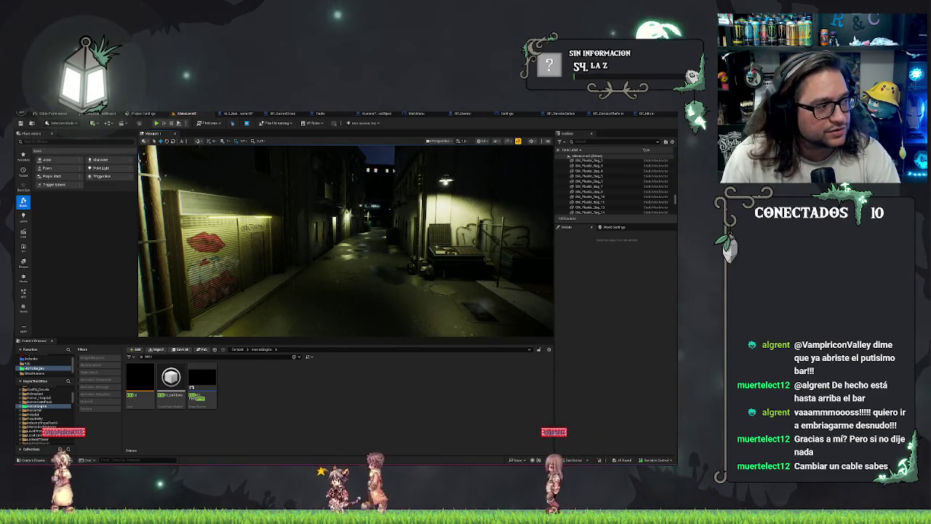
drag(474, 260, 467, 271)
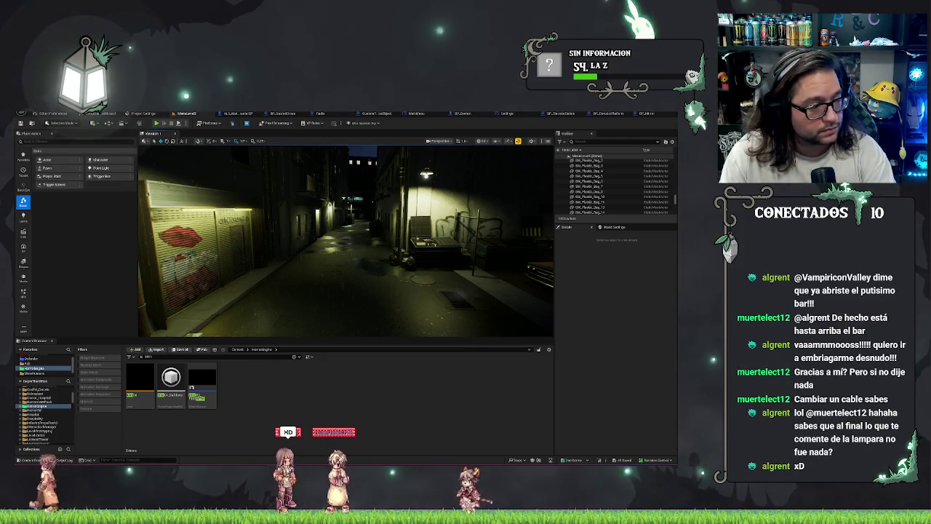
key(alt+Tab)
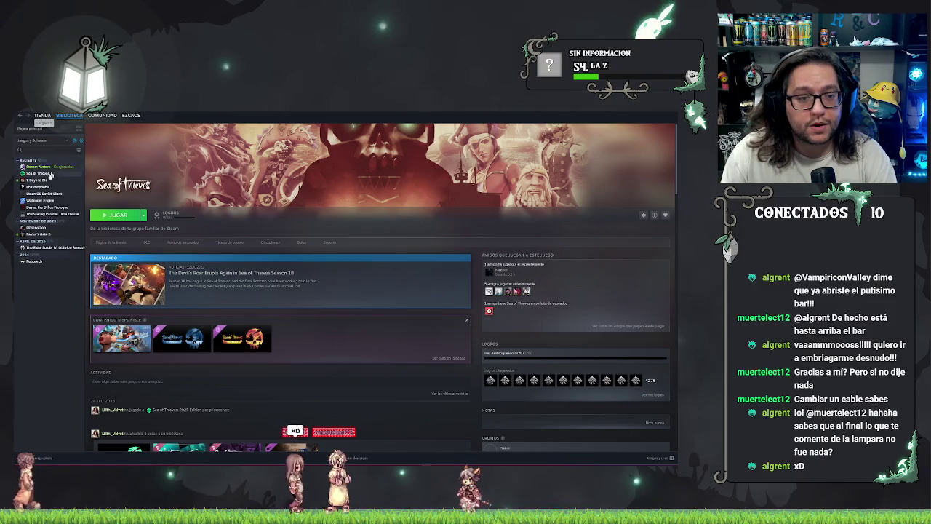
Launch the SteamOS Devkit Client from the Steam library, then go back to Unreal Engine.
click(38, 179)
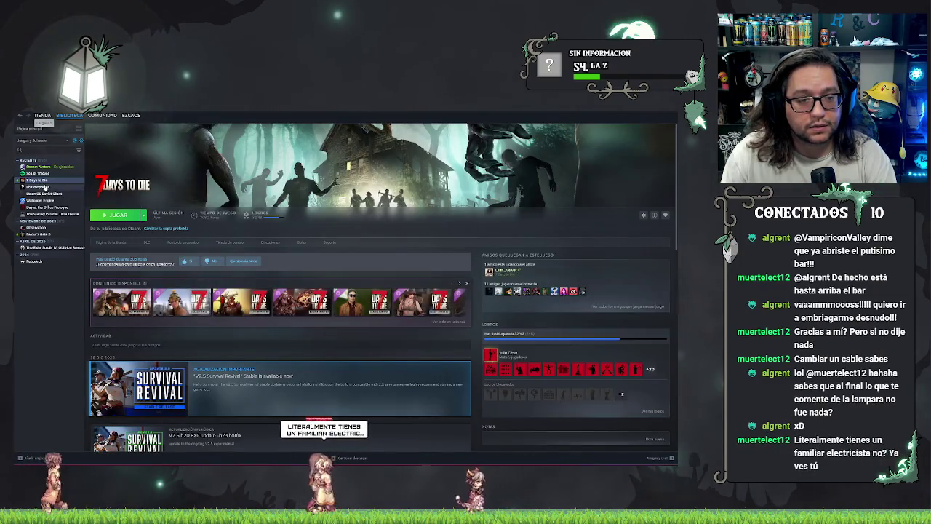
click(46, 207)
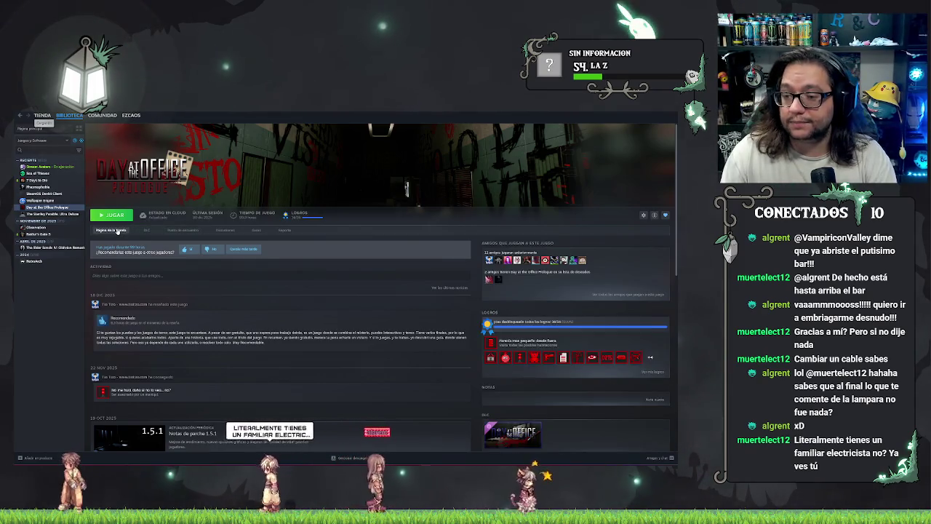
click(116, 229)
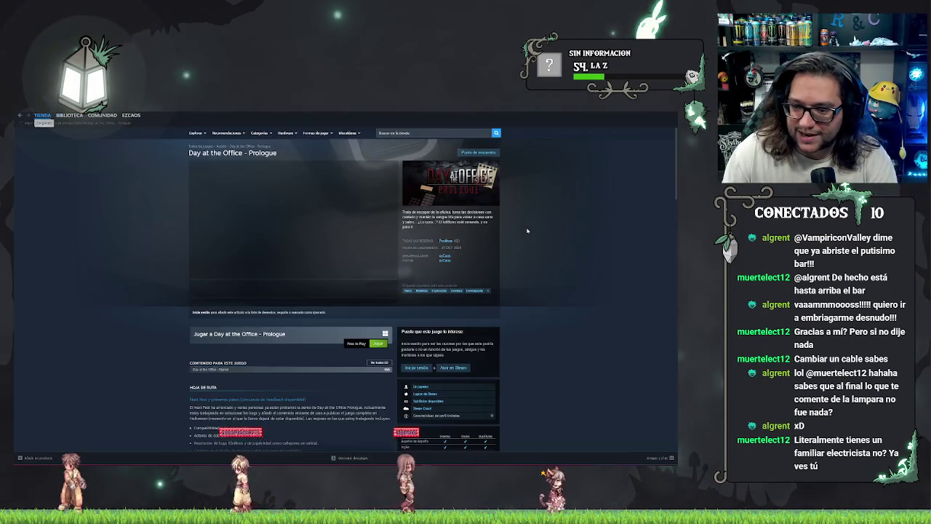
click(69, 115)
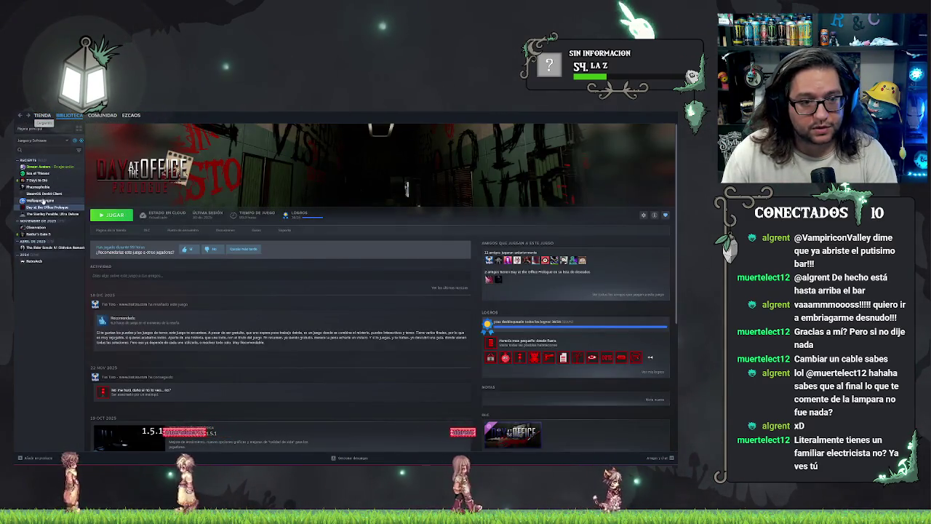
key(Up)
key(Up)
click(116, 216)
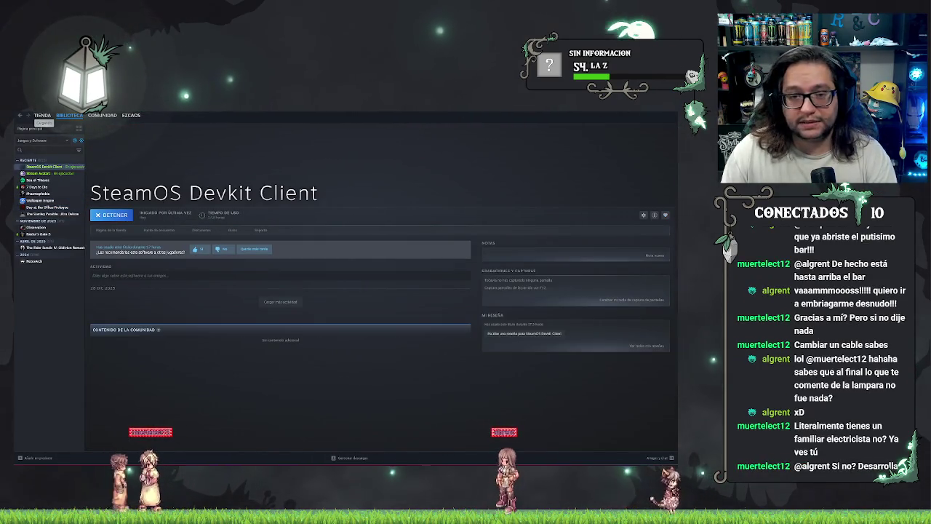
key(alt+Tab)
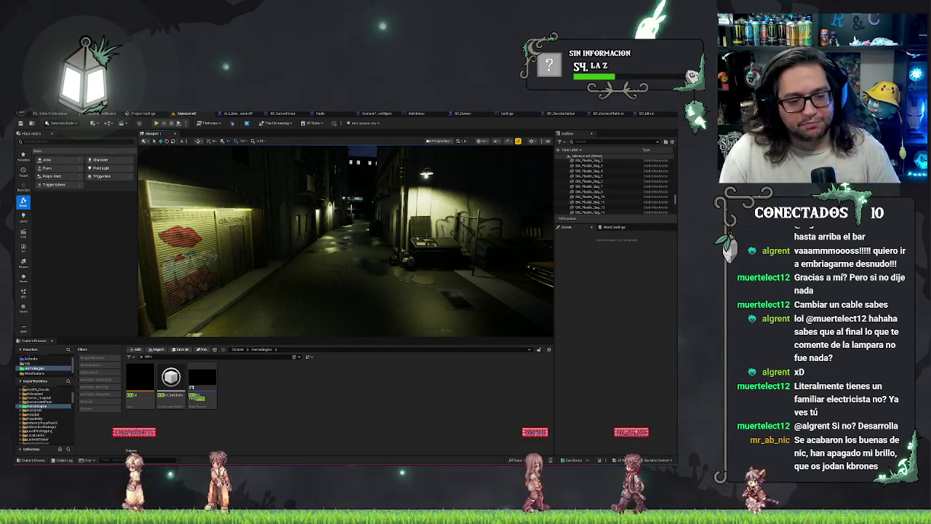
Switch from the night alley level viewport to the Settings widget blueprint tab.
mouse_move(432, 463)
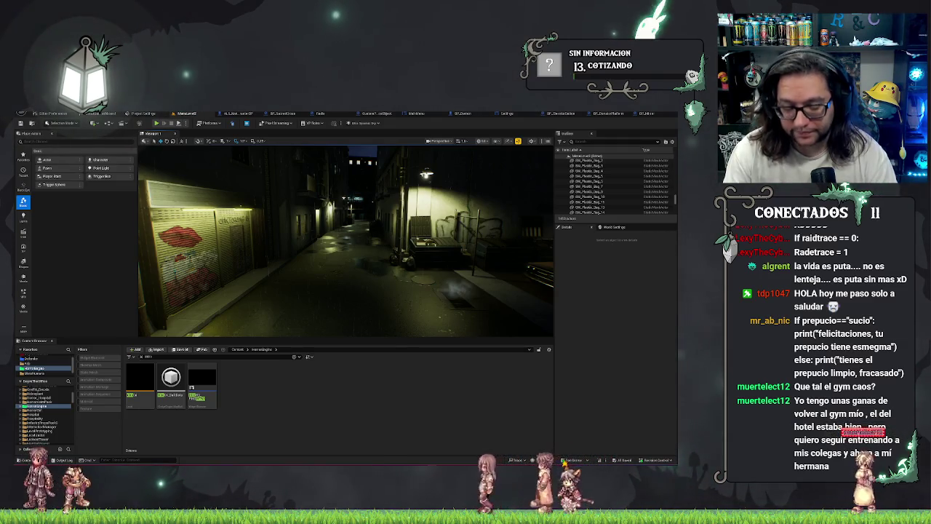
click(508, 114)
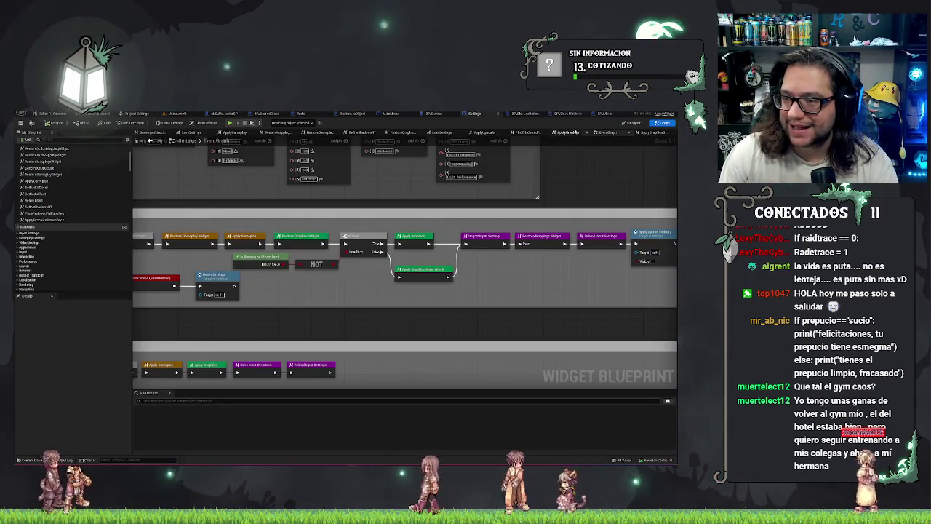
Open the ApplyGraphicsSteamDeck function graph and move its small reroute node below the chain.
click(573, 132)
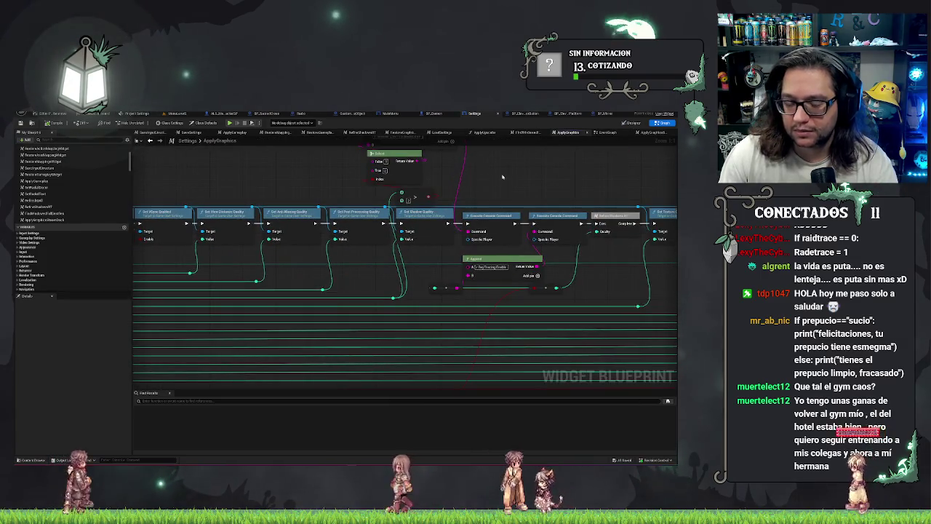
drag(502, 176, 360, 166)
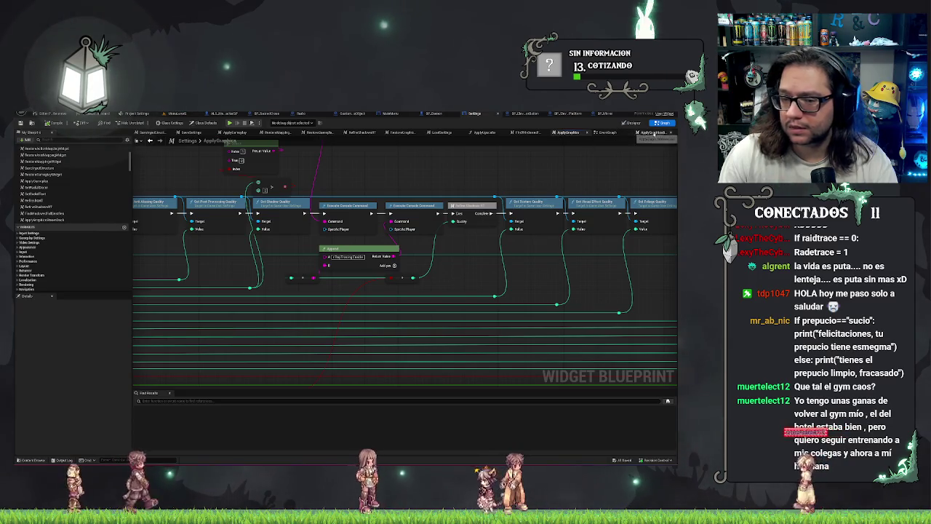
click(653, 133)
scroll(342, 228, up, 4)
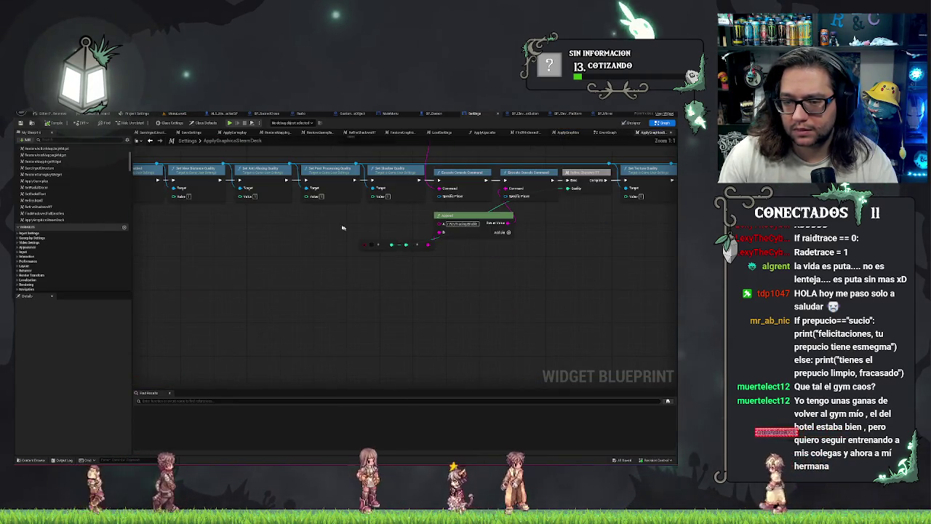
drag(433, 285, 363, 297)
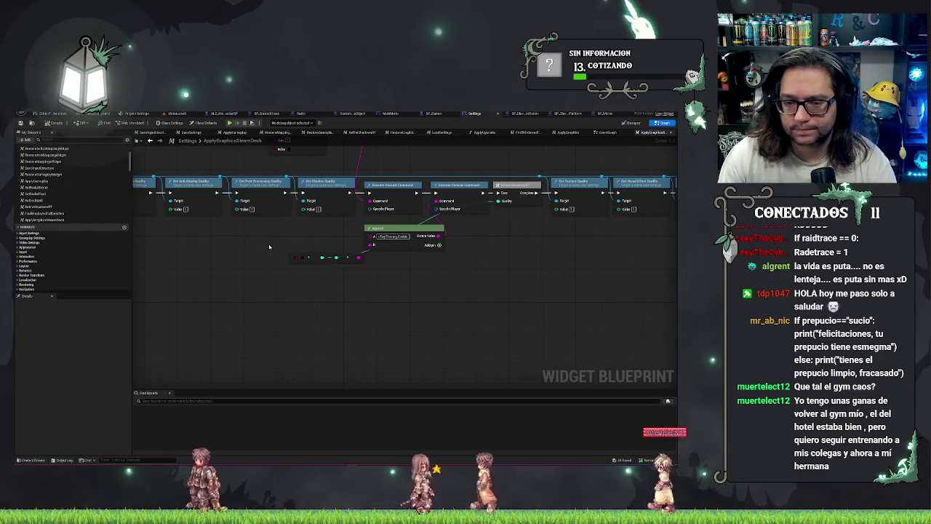
mouse_move(311, 258)
mouse_down()
mouse_move(320, 301)
mouse_move(399, 298)
mouse_move(375, 307)
mouse_up()
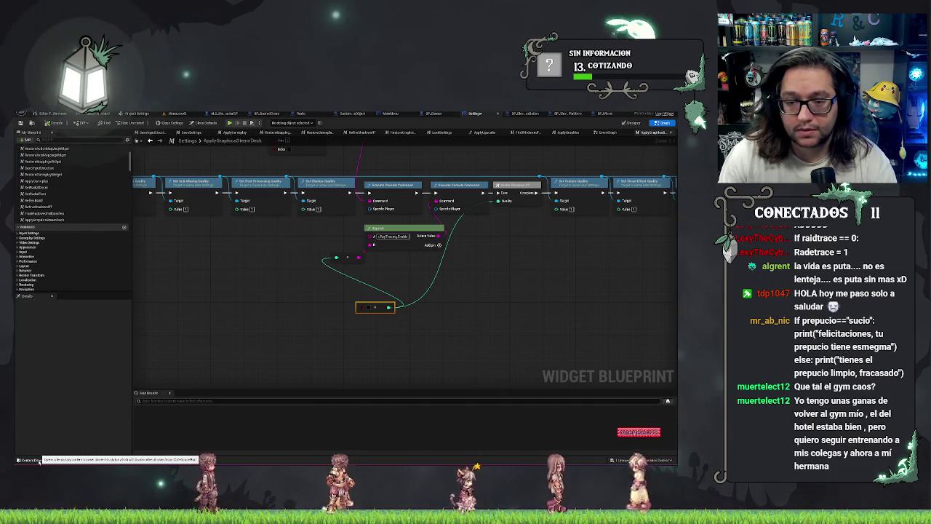
click(29, 460)
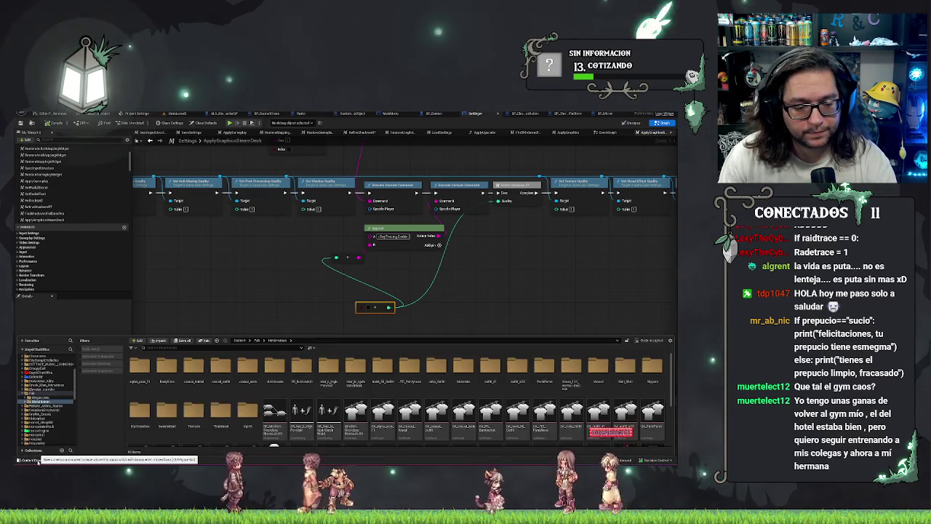
click(36, 460)
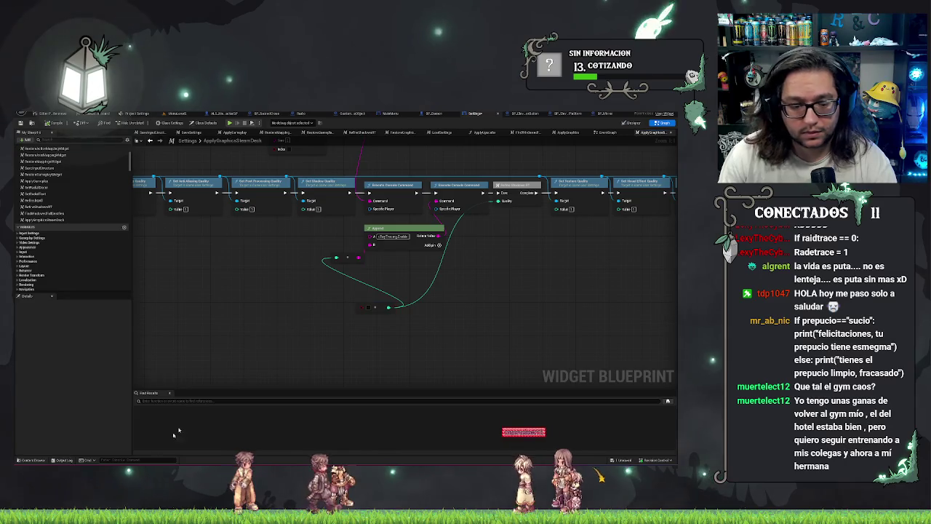
Run r.RayTracing.Enable 1 in the console, then query r.RayTracing.Enable in the Output Log.
text(r.RayTracing.Enable)
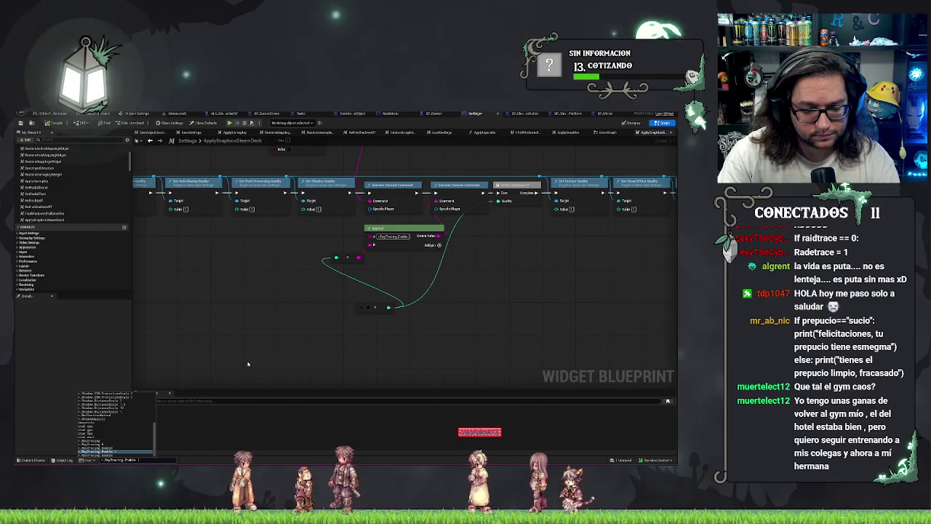
key(Escape)
click(65, 459)
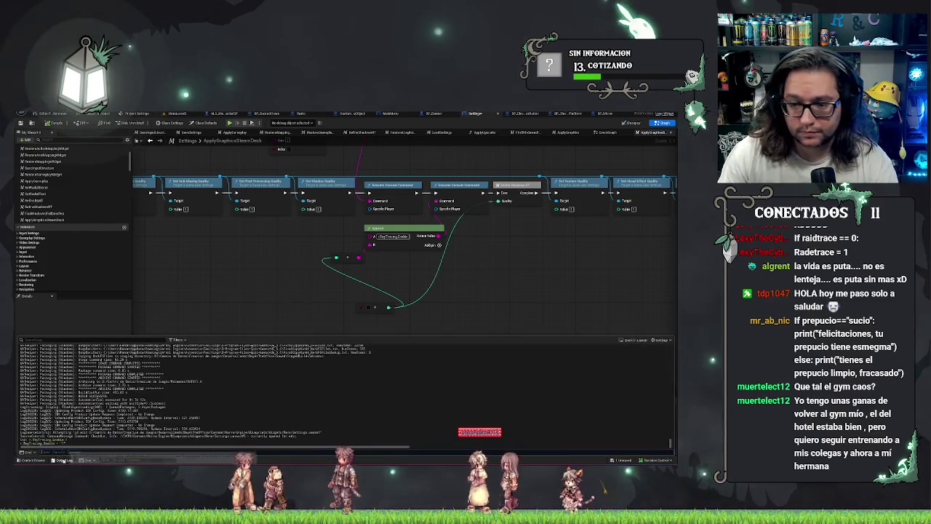
key(Up)
text(1)
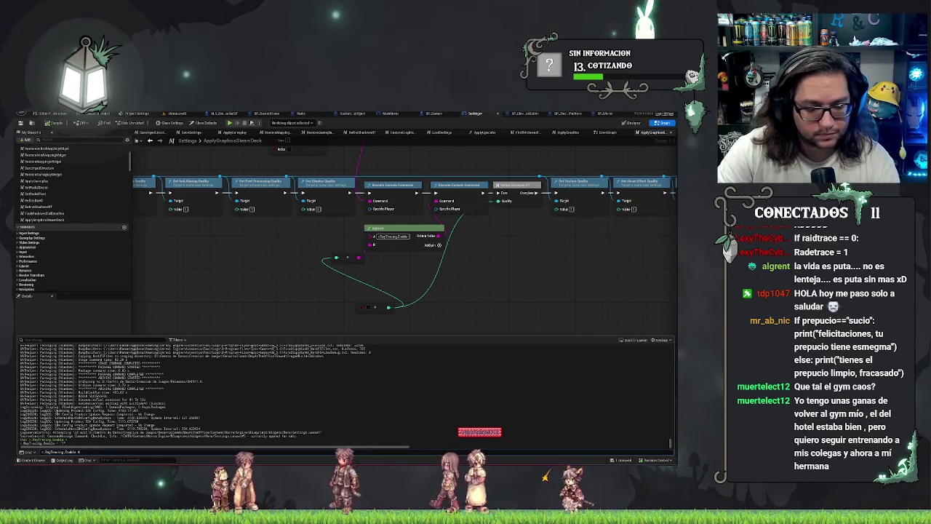
key(Return)
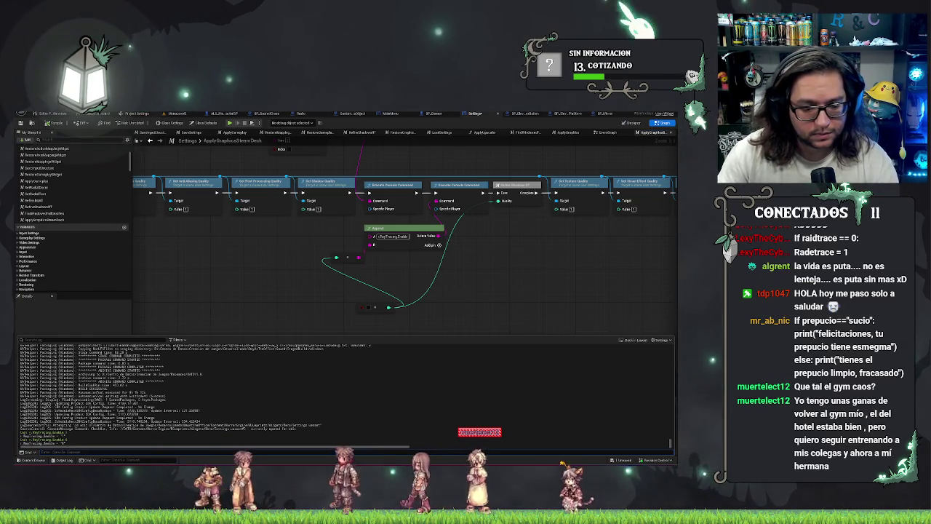
key(Up)
key(BackSpace)
key(BackSpace)
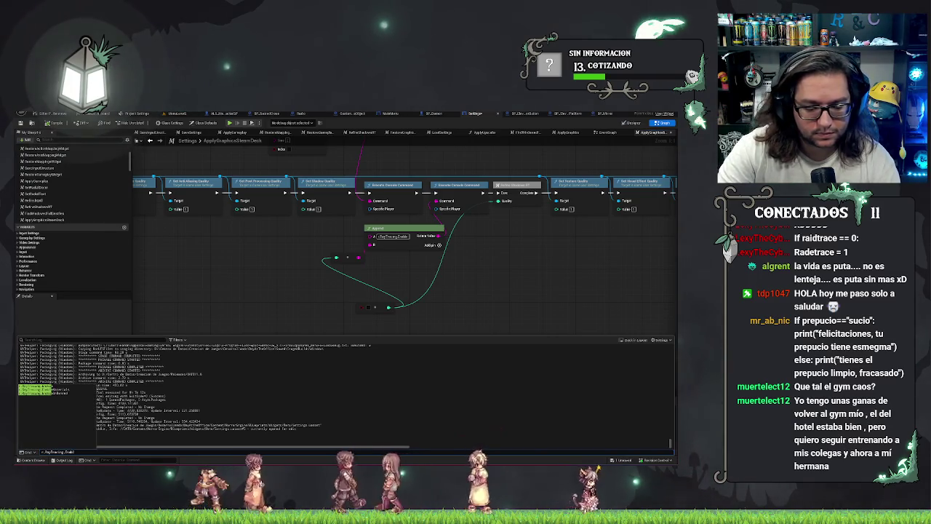
key(Return)
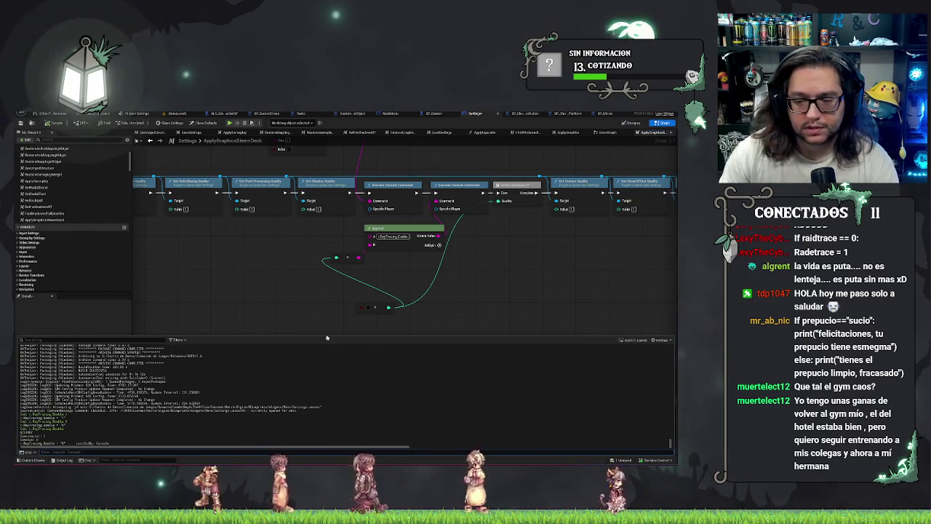
click(314, 310)
Nudge the reroute nodes aside and delete the Append node along with its wire.
drag(303, 251, 362, 348)
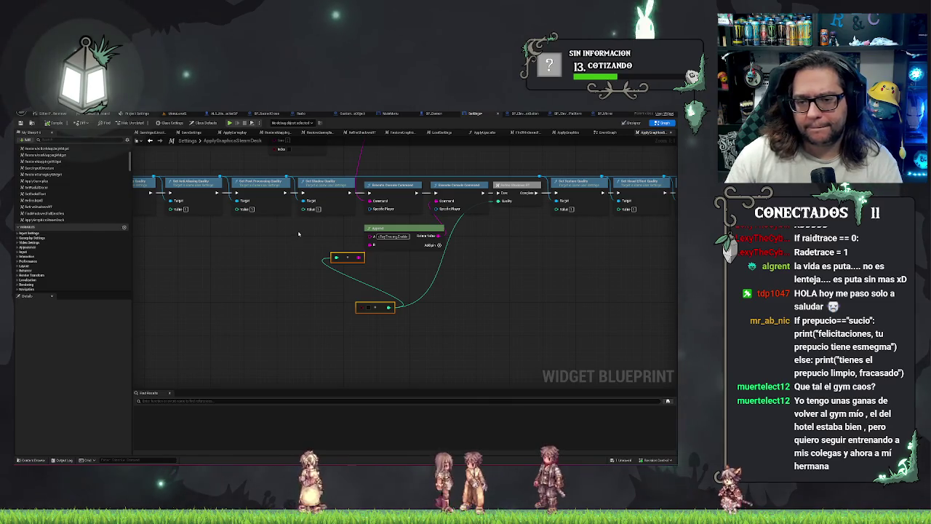
drag(298, 233, 188, 258)
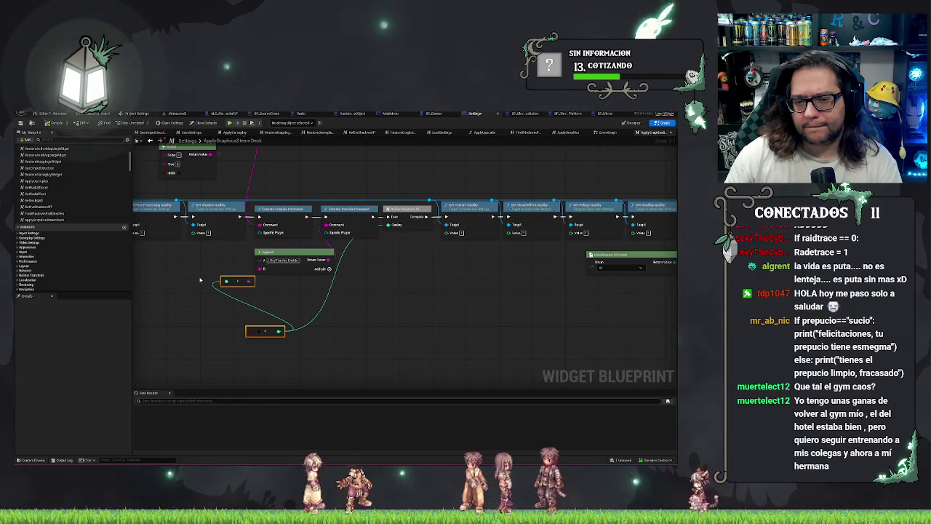
mouse_move(227, 254)
mouse_down()
mouse_move(275, 346)
mouse_move(267, 347)
mouse_up()
key(Left)
key(Left)
key(Left)
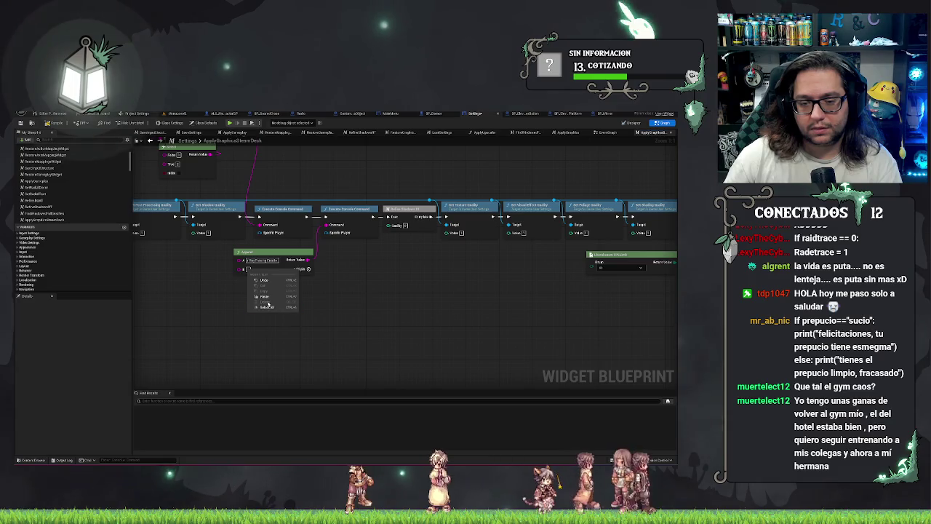
click(241, 270)
right_click(241, 269)
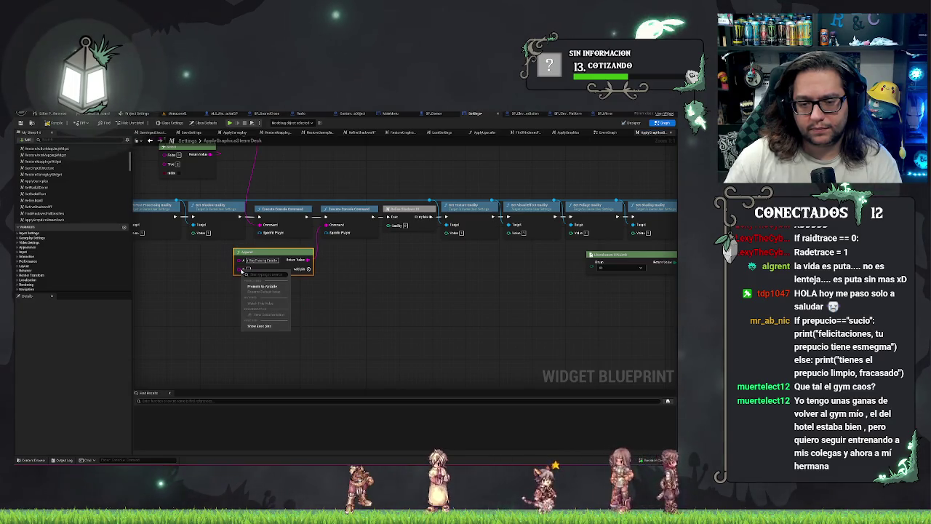
click(335, 302)
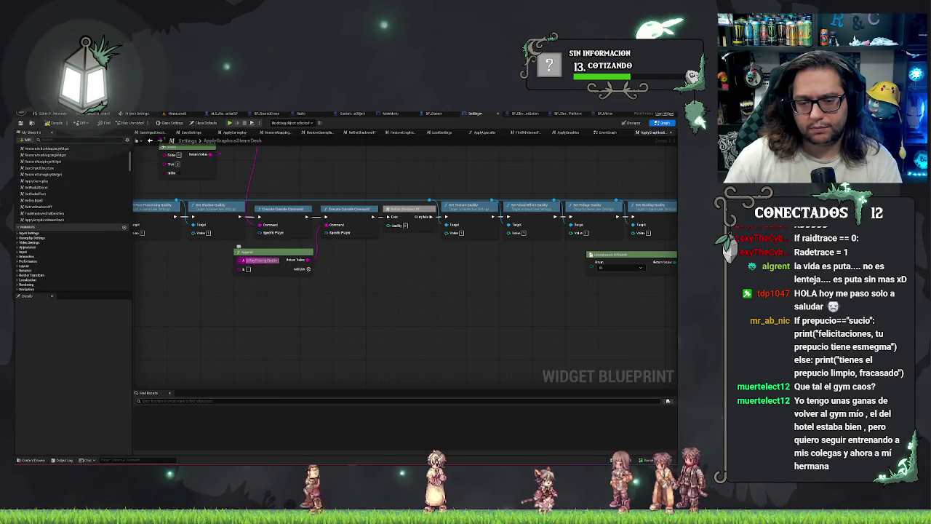
click(270, 252)
key(Delete)
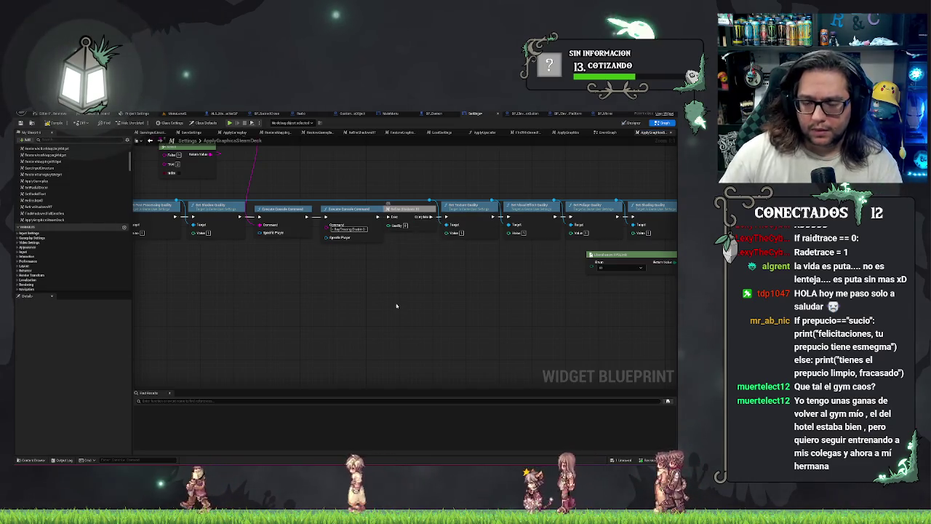
Nudge the second Execute Console Command node left and save the Settings blueprint.
drag(298, 174, 311, 237)
key(Left)
key(ctrl+s)
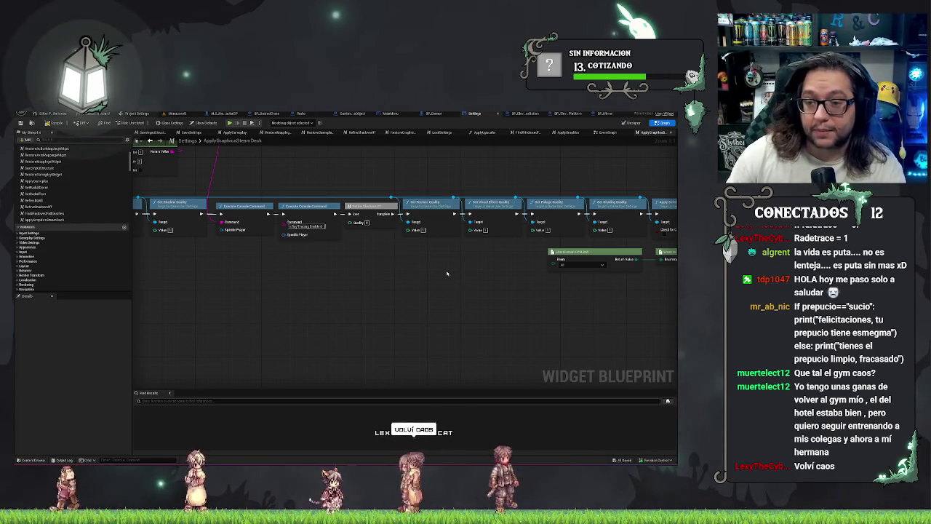
drag(447, 273, 419, 267)
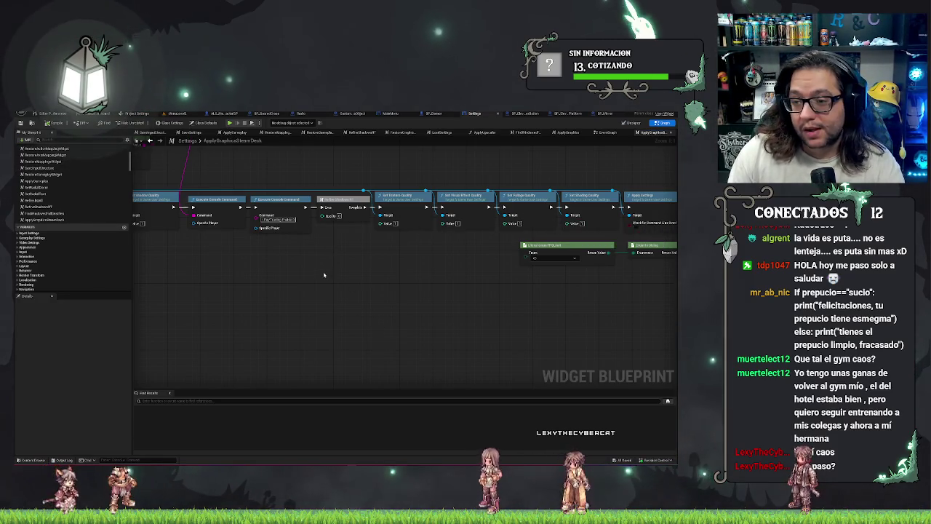
drag(324, 275, 427, 264)
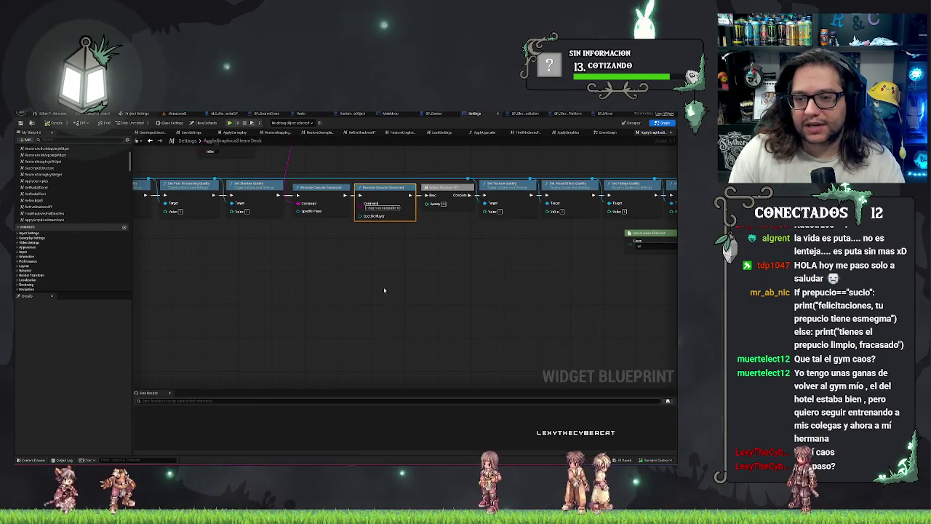
scroll(420, 308, down, 3)
scroll(405, 322, up, 3)
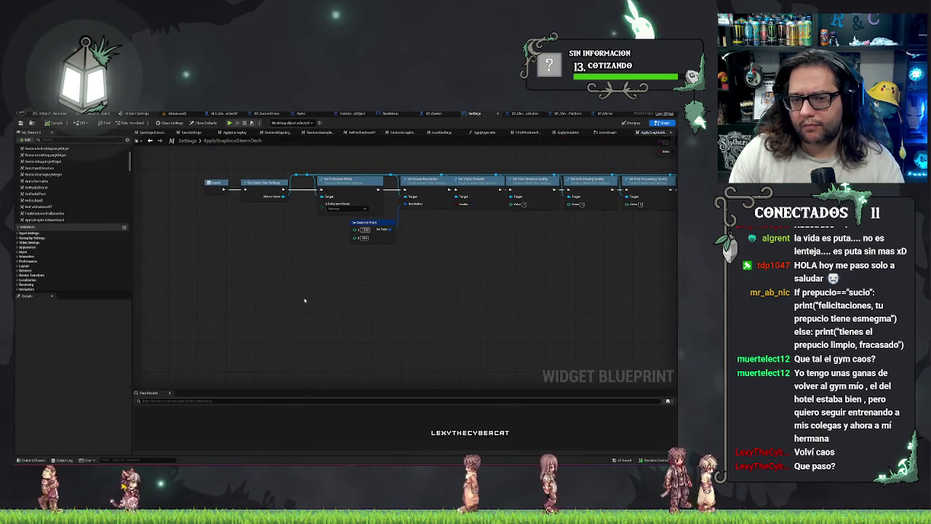
drag(296, 197, 244, 238)
text(screen mode)
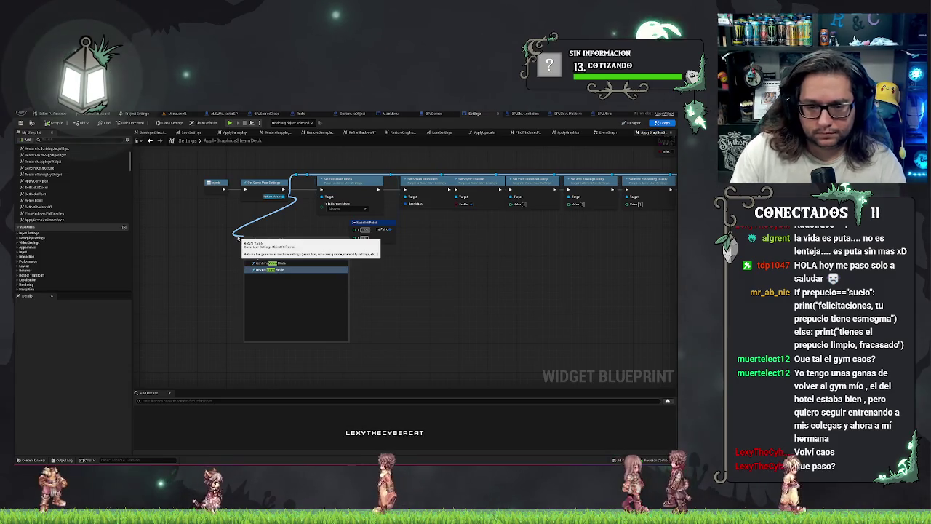
key(ctrl+a)
key(BackSpace)
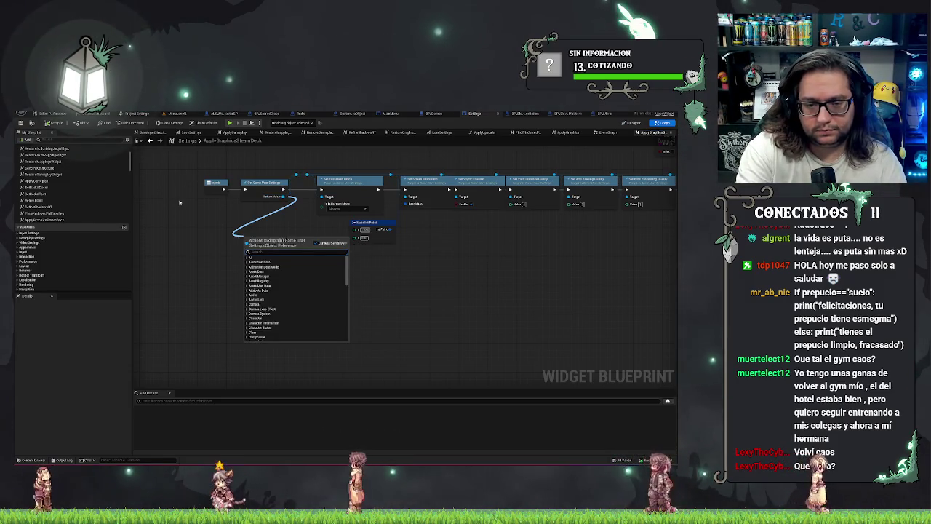
text(make vide)
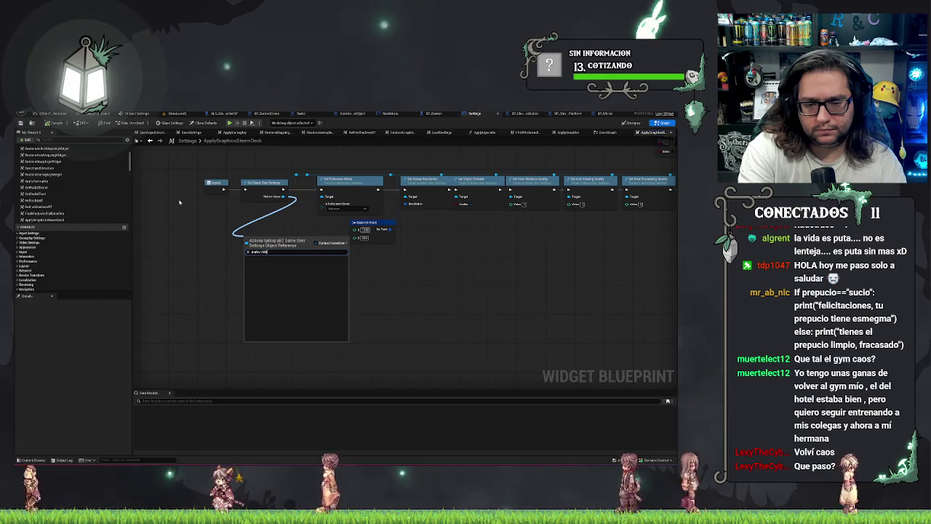
key(Escape)
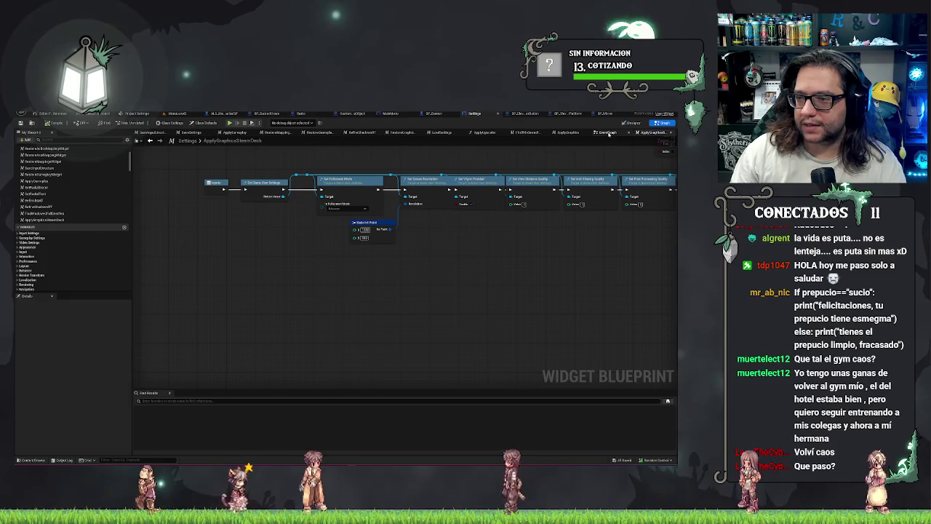
click(608, 133)
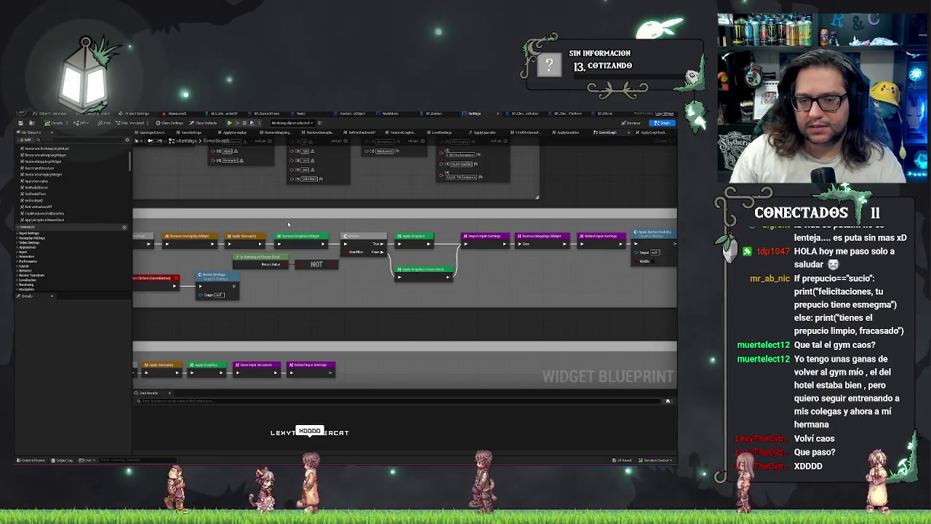
double_click(423, 235)
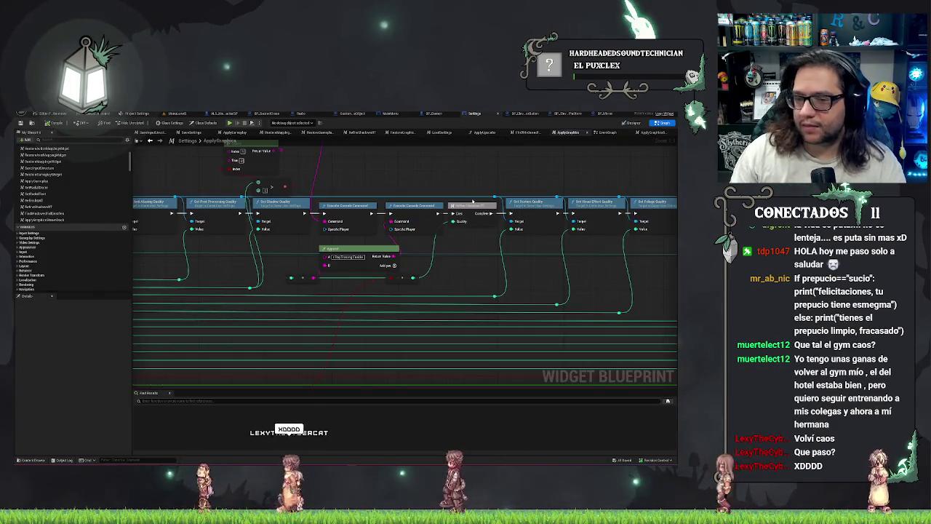
scroll(205, 274, down, 3)
scroll(243, 316, up, 5)
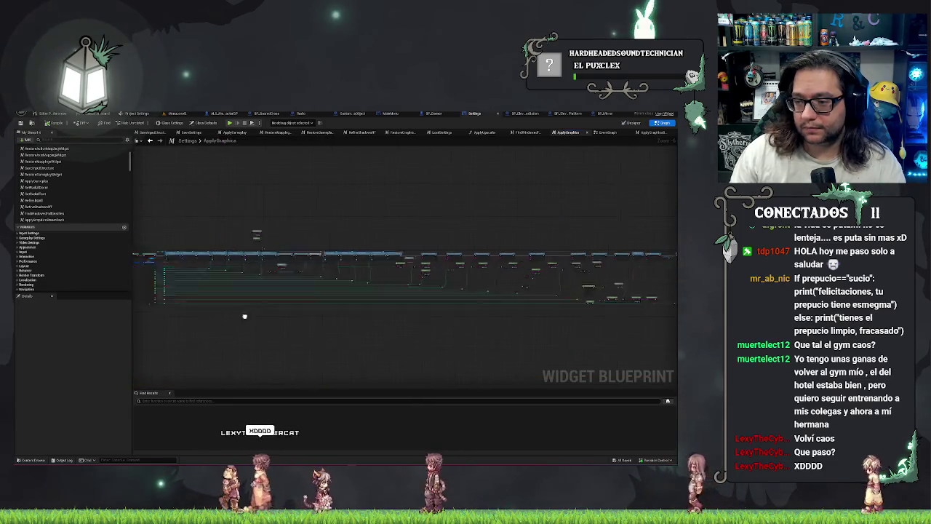
click(321, 256)
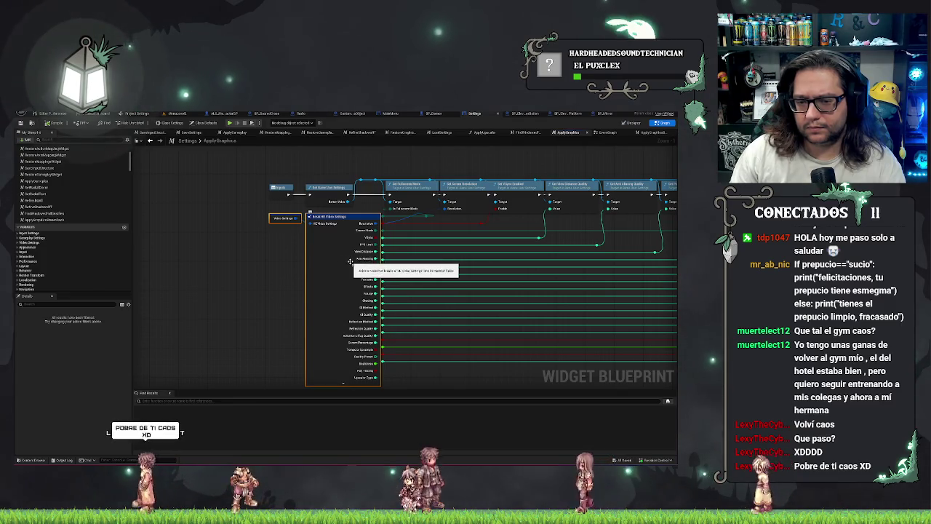
scroll(235, 297, up, 1)
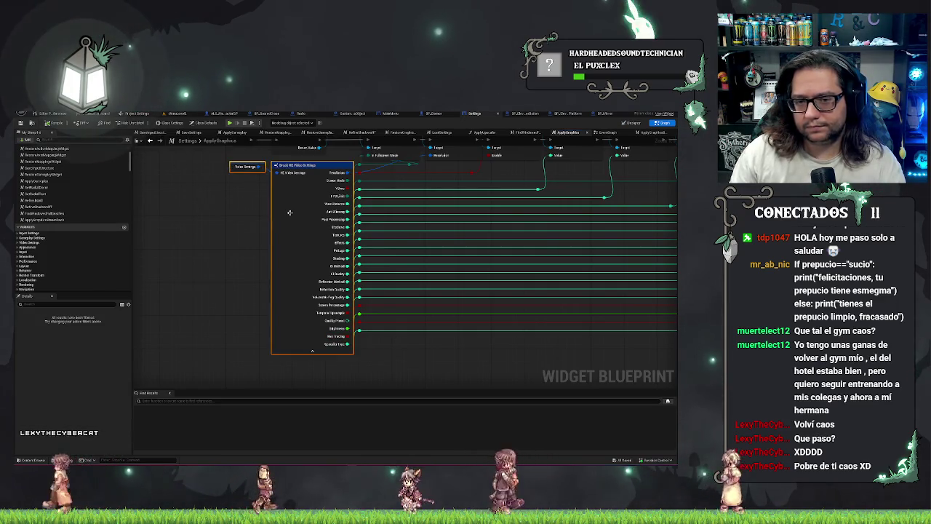
click(246, 166)
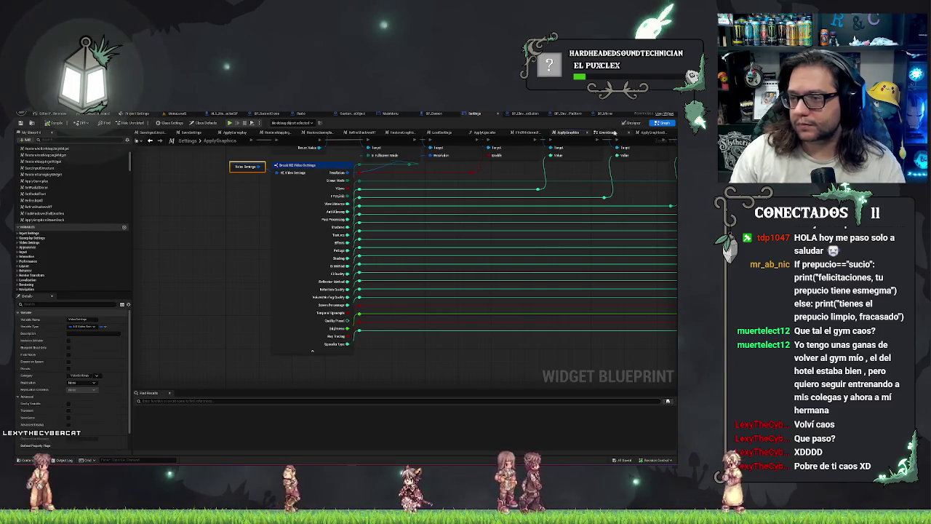
click(639, 132)
scroll(257, 253, down, 3)
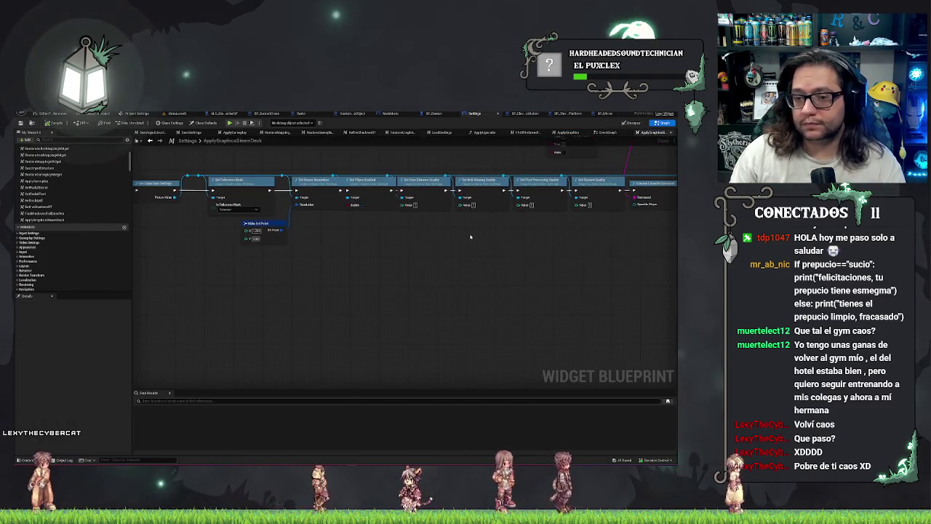
Shift the Outputs node further right in the ApplyGraphicsSteamDeck graph.
scroll(498, 243, up, 5)
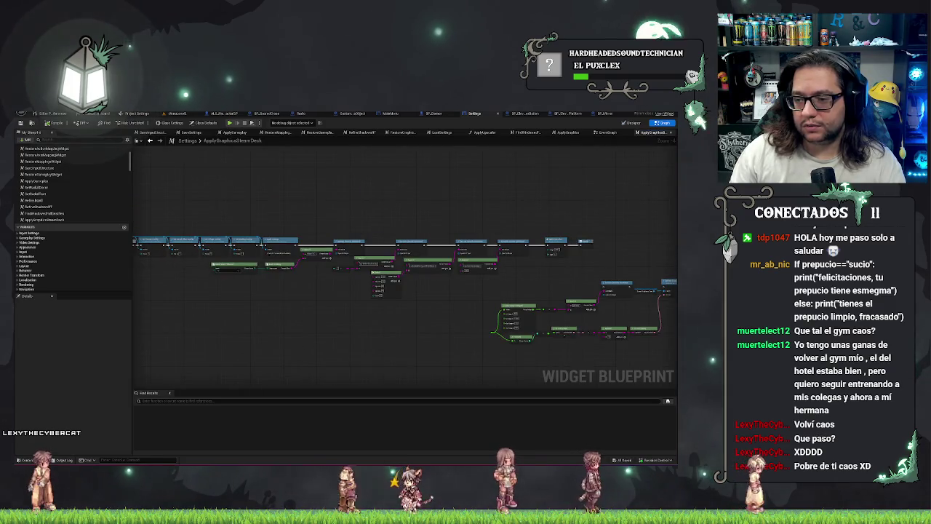
drag(422, 206, 516, 229)
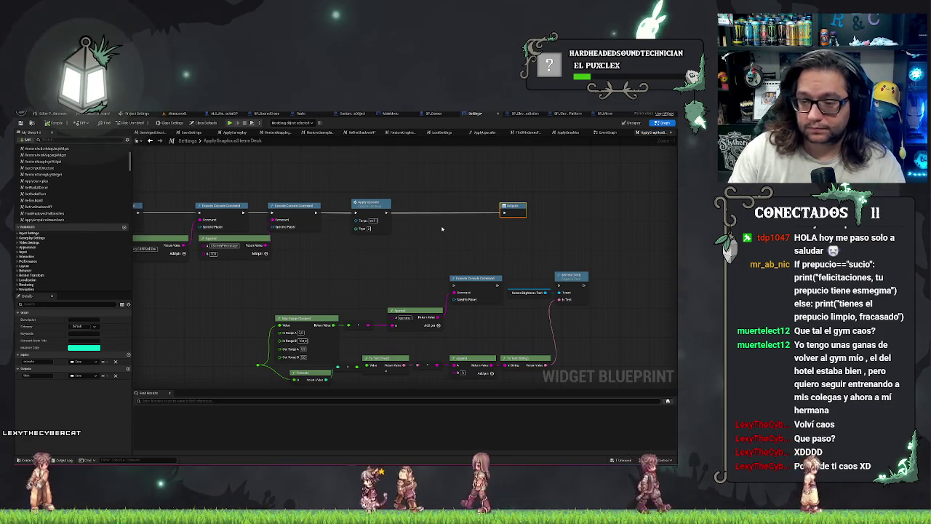
drag(421, 269, 242, 339)
mouse_move(304, 320)
mouse_down()
mouse_move(350, 285)
mouse_move(292, 376)
mouse_up()
Place a Video Settings getter and search its pin's actions for 'make' without adding one.
drag(510, 266, 355, 296)
mouse_move(33, 242)
mouse_down()
mouse_move(473, 314)
mouse_move(499, 310)
mouse_up()
text(make)
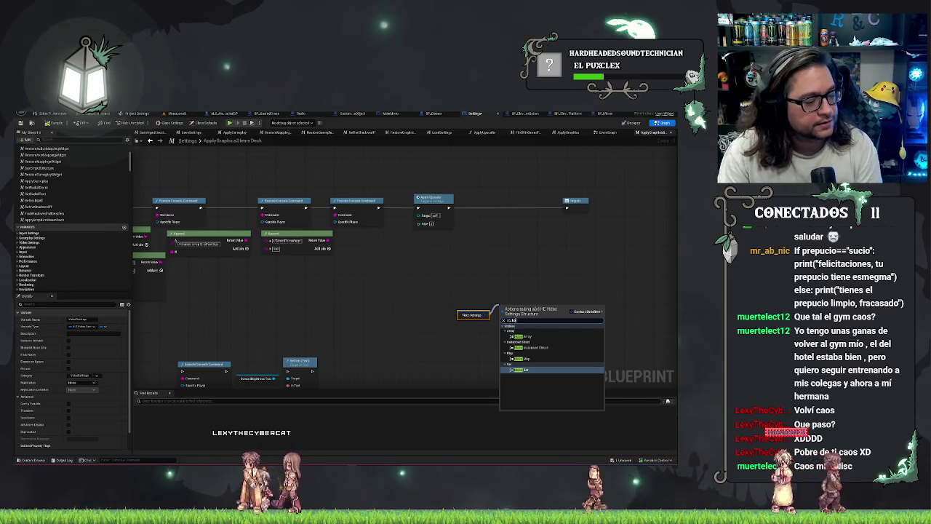
key(Escape)
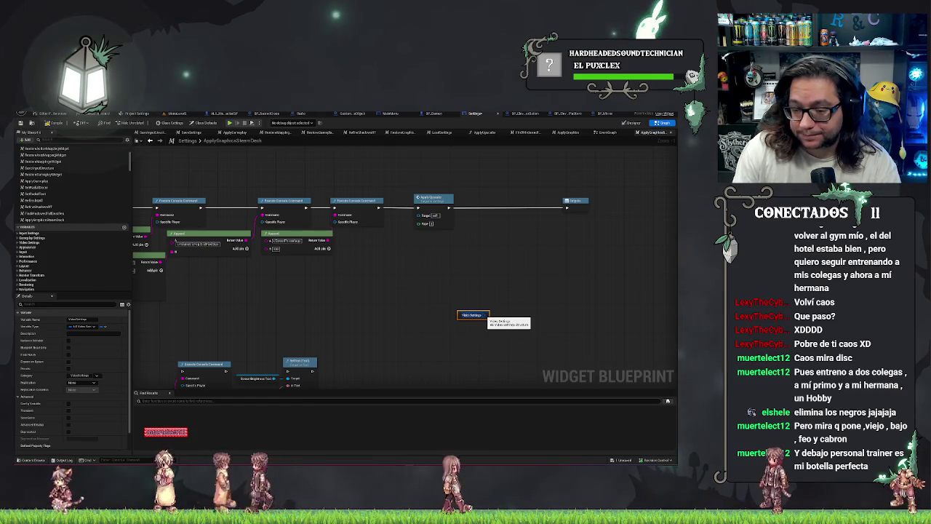
Wire a Break HE Video Settings node to the getter, after deleting an accidental Set Visible node.
drag(484, 316, 503, 298)
text(visible)
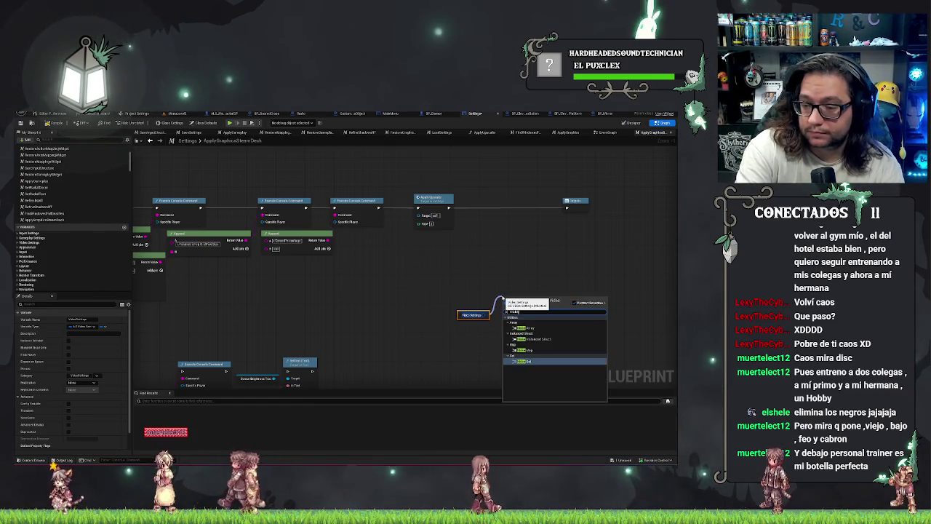
key(Return)
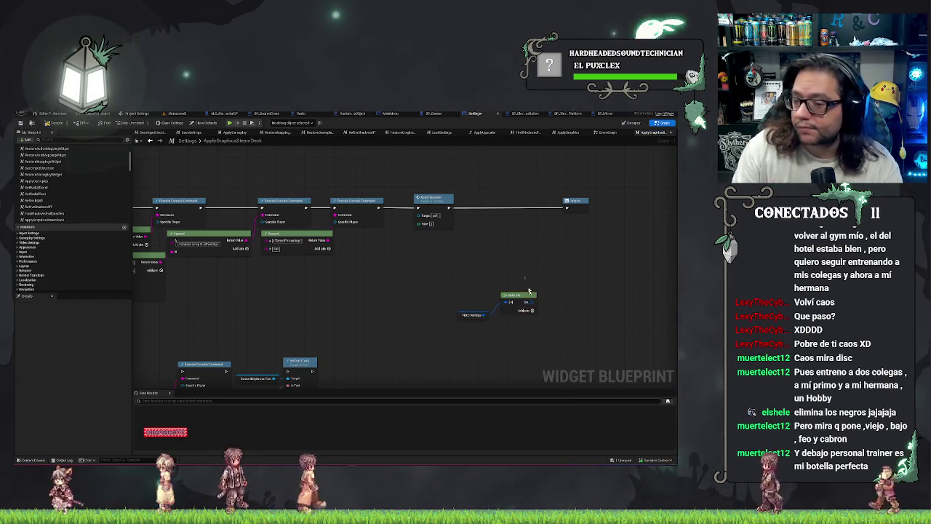
key(Delete)
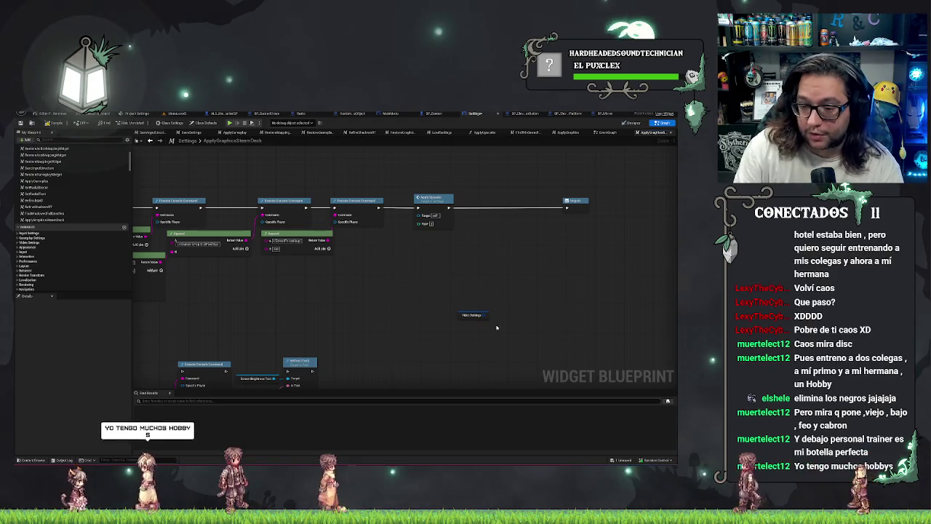
drag(487, 315, 504, 309)
text(make)
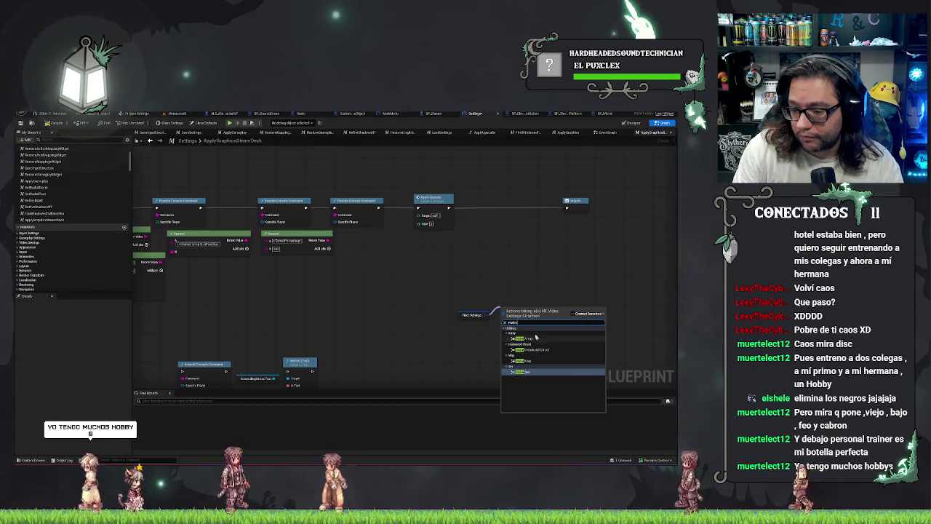
click(472, 306)
mouse_move(463, 312)
mouse_down()
mouse_move(367, 312)
mouse_move(406, 306)
mouse_up()
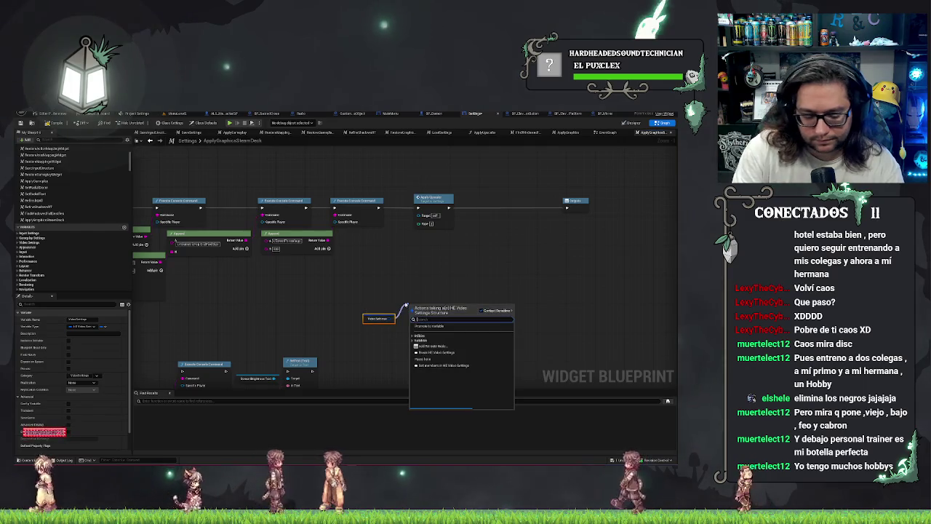
text(break)
key(Return)
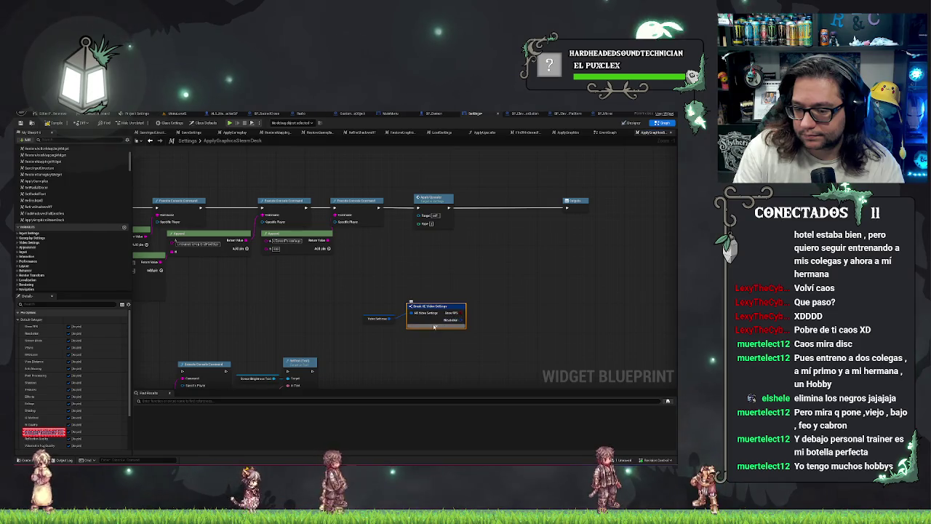
Add a Make HE Video Settings node and position it up and to the right.
right_click(366, 299)
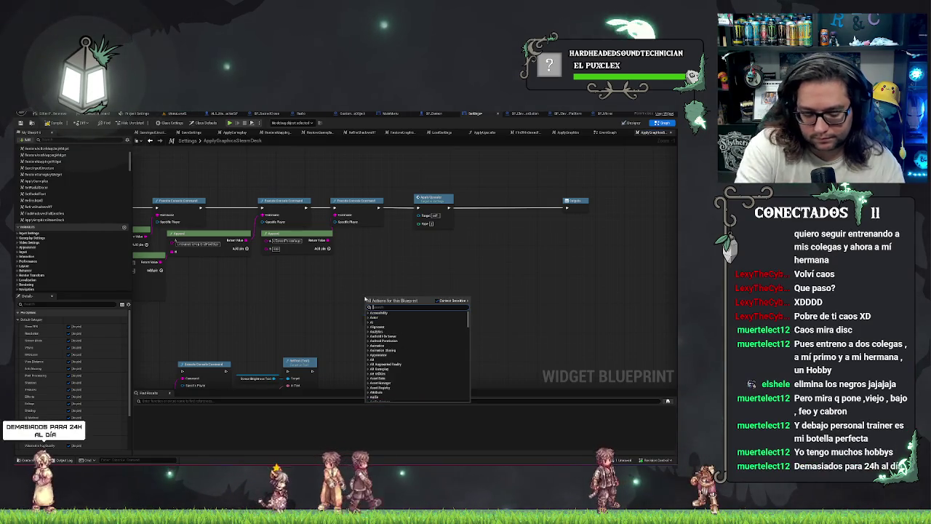
text(make vid)
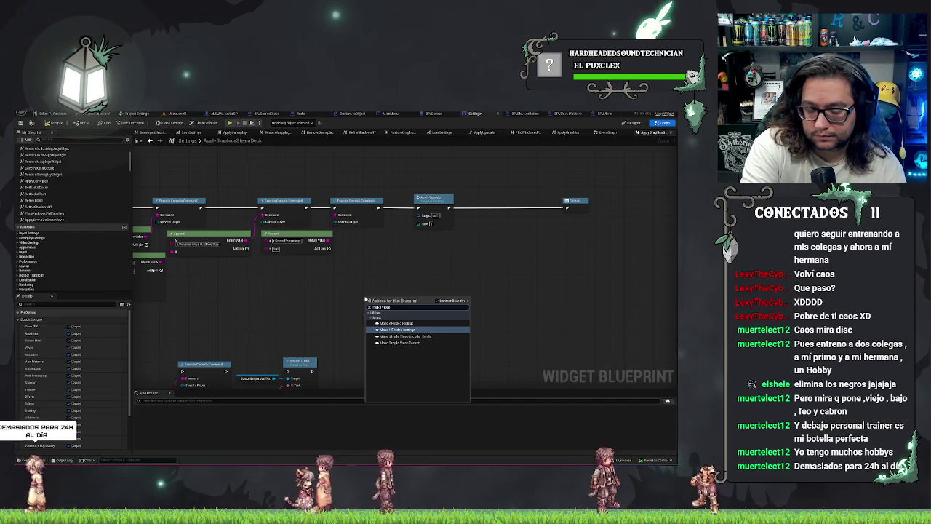
key(Return)
drag(366, 297, 493, 268)
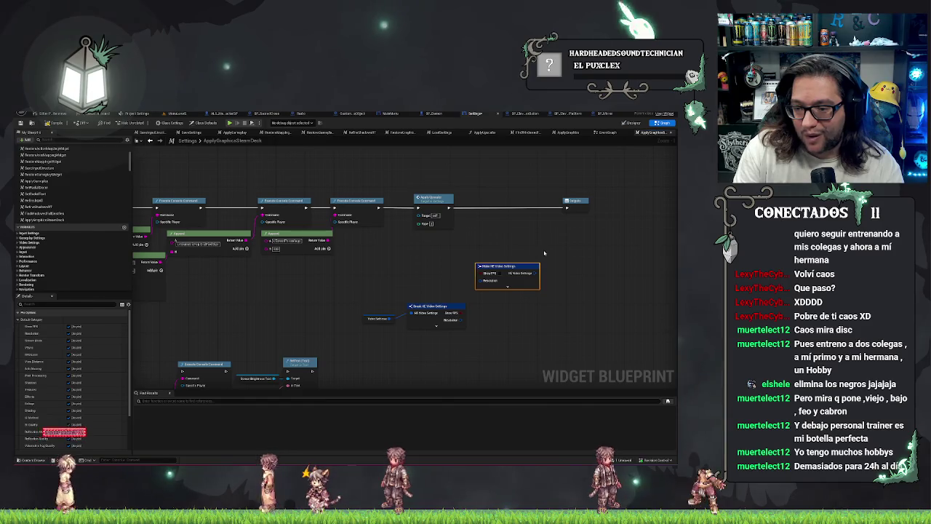
click(392, 272)
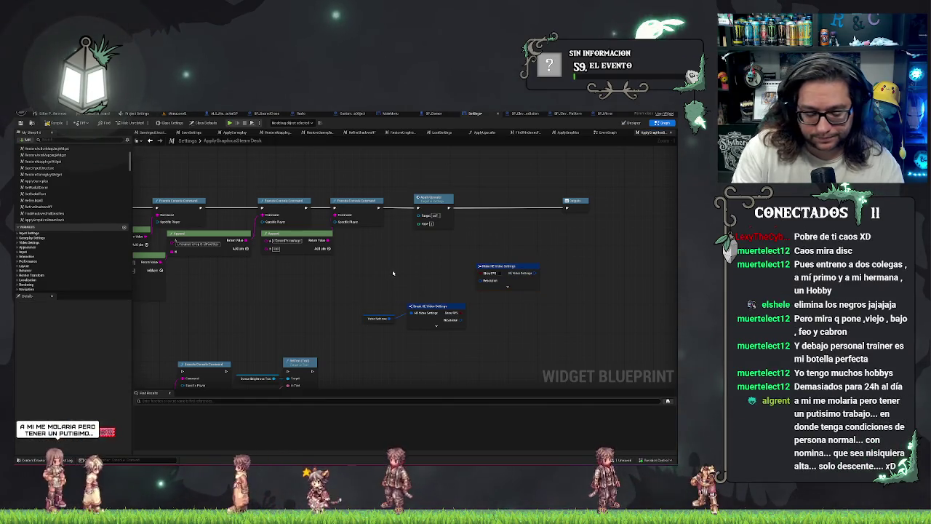
Add a Video Settings getter and a SET Video Settings node to the graph.
right_click(392, 272)
text(serv)
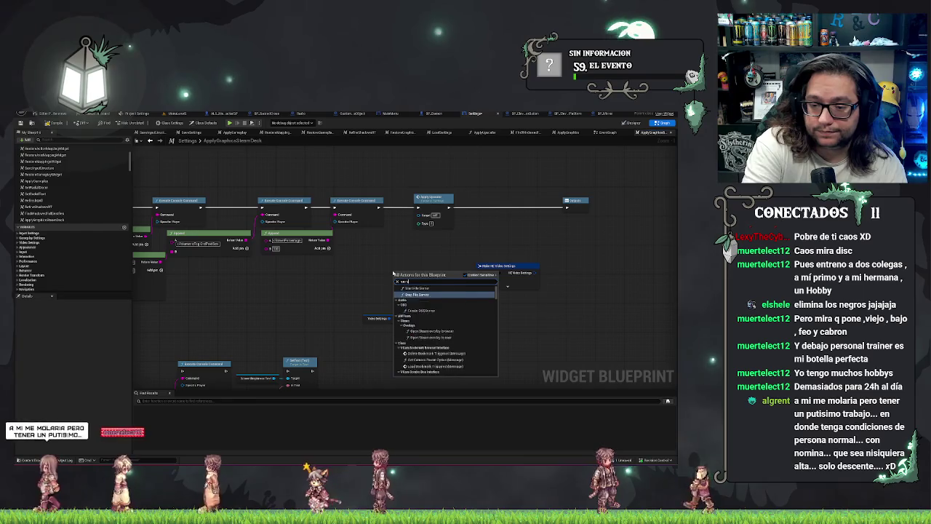
key(BackSpace)
text(t video s)
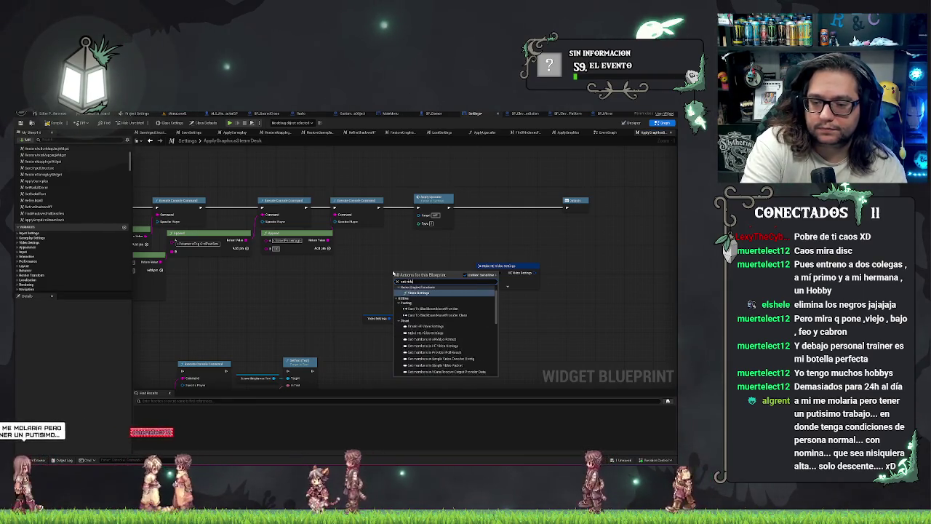
key(Return)
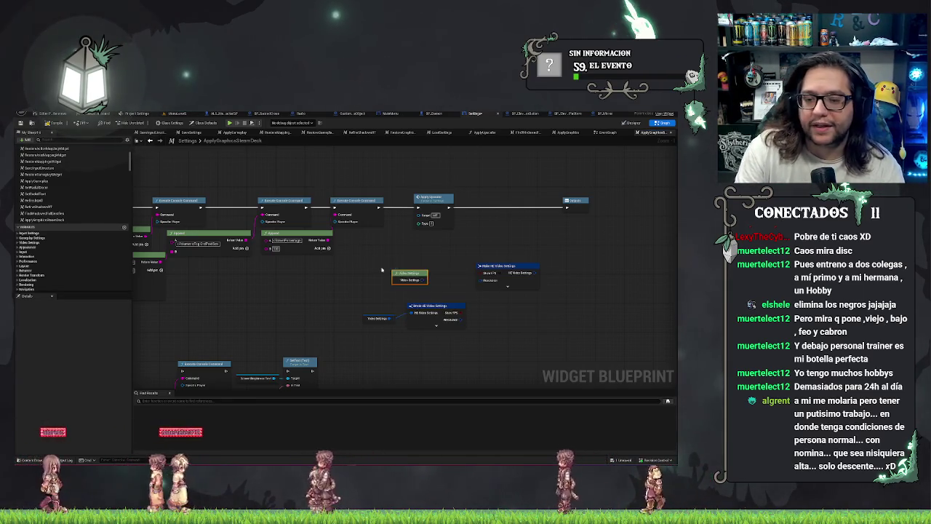
mouse_move(408, 282)
mouse_down()
mouse_move(398, 309)
mouse_move(372, 322)
mouse_up()
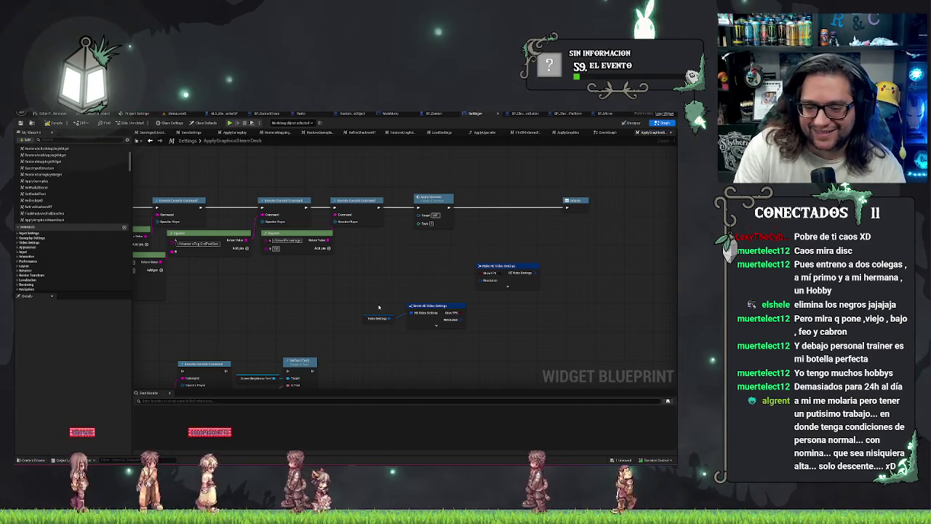
right_click(373, 294)
text(set video set)
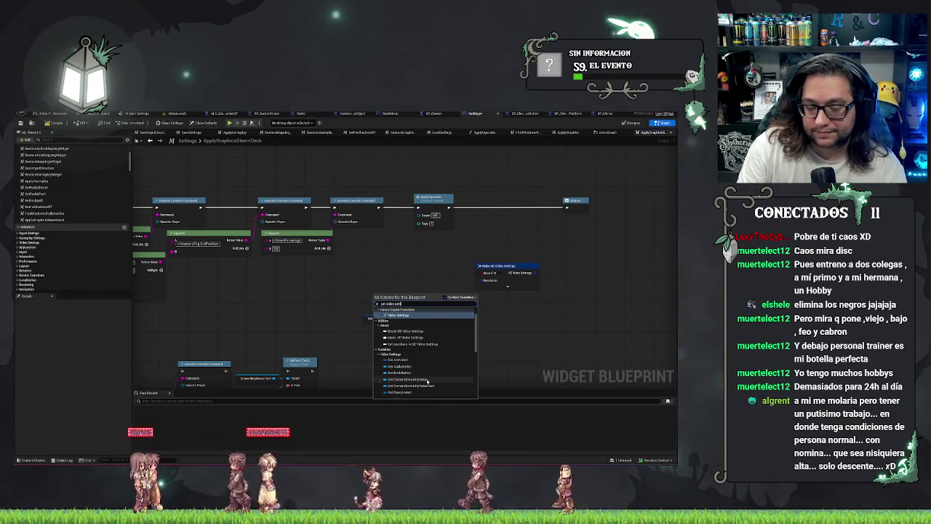
scroll(426, 381, down, 5)
click(410, 395)
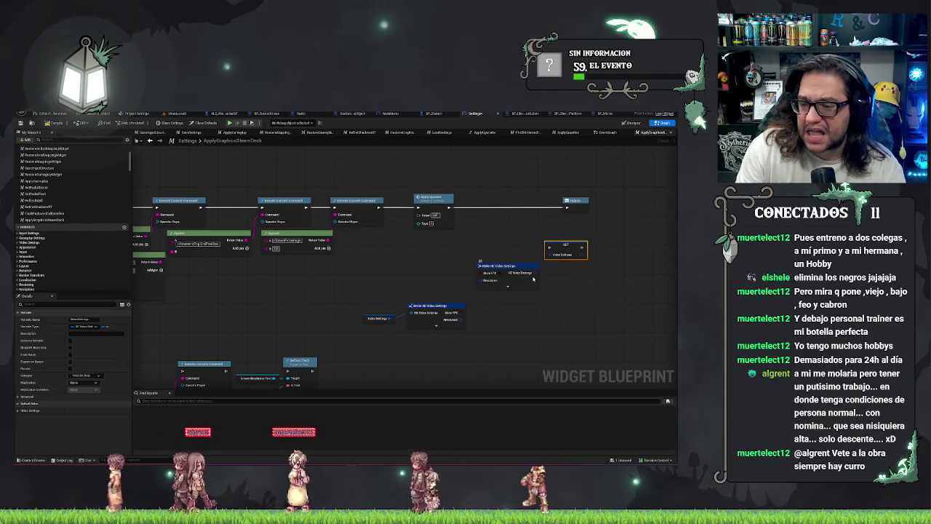
Delete the Break node and its getter, expand Make HE Video Settings, and place SET before Outputs.
drag(533, 278, 527, 277)
drag(435, 332, 364, 300)
key(Delete)
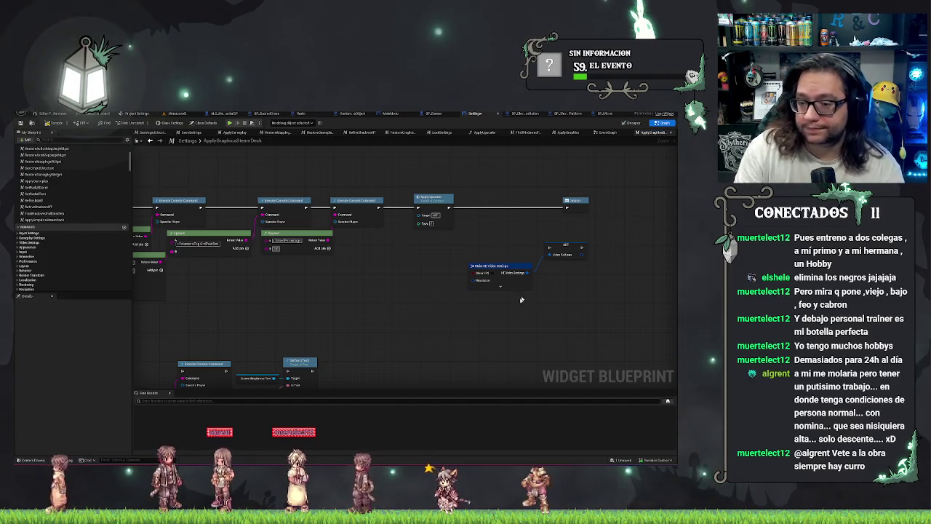
click(500, 285)
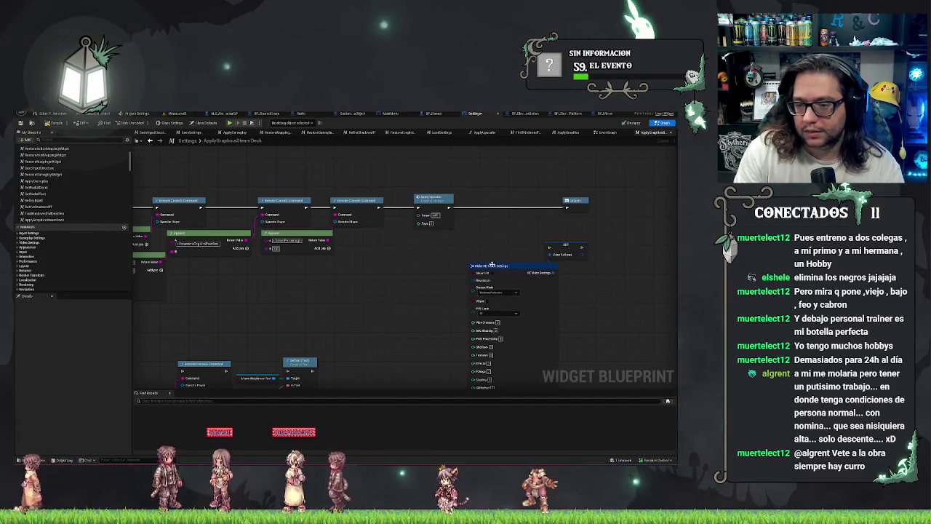
drag(491, 265, 439, 248)
drag(565, 246, 529, 206)
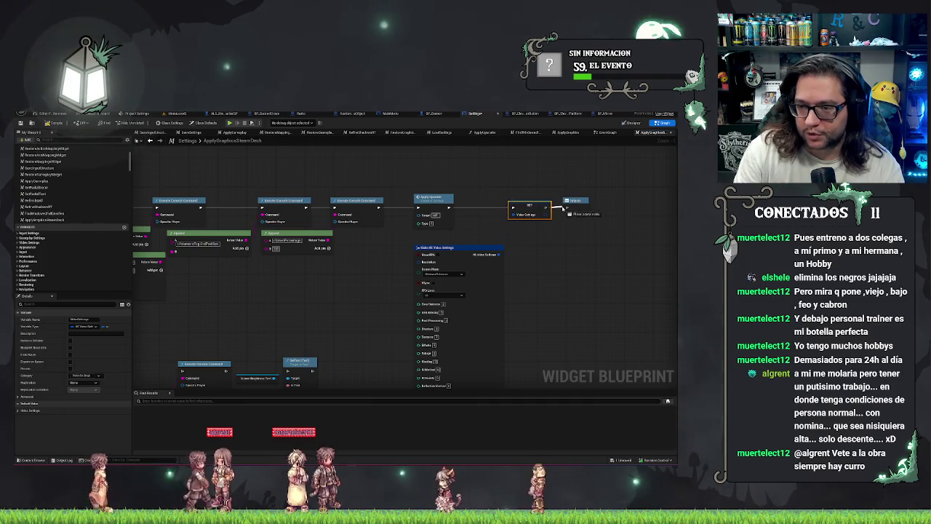
click(516, 284)
scroll(512, 291, up, 1)
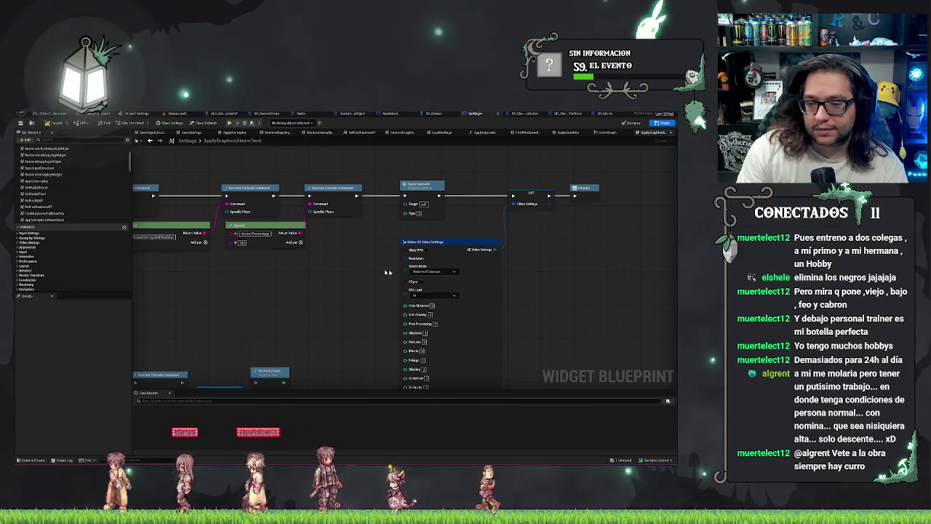
scroll(308, 285, down, 6)
scroll(437, 282, up, 3)
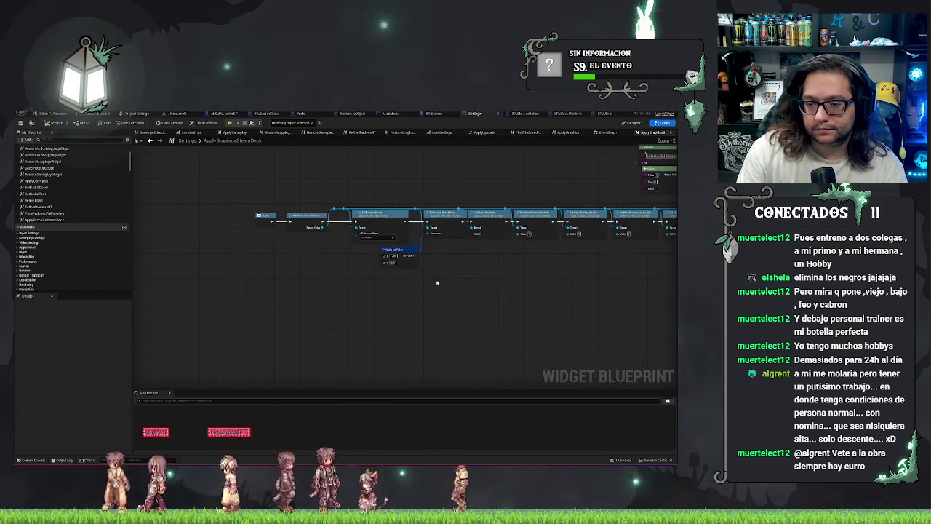
drag(559, 287, 427, 290)
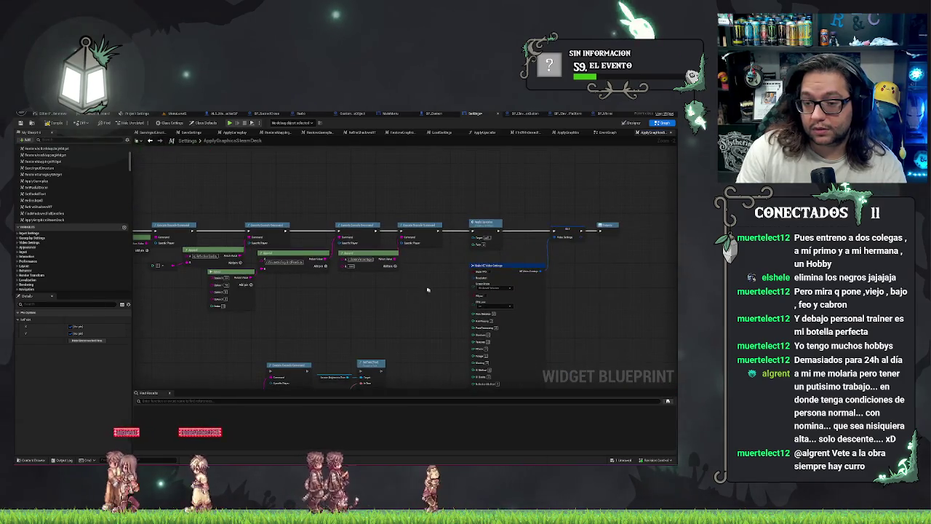
key(ctrl+v)
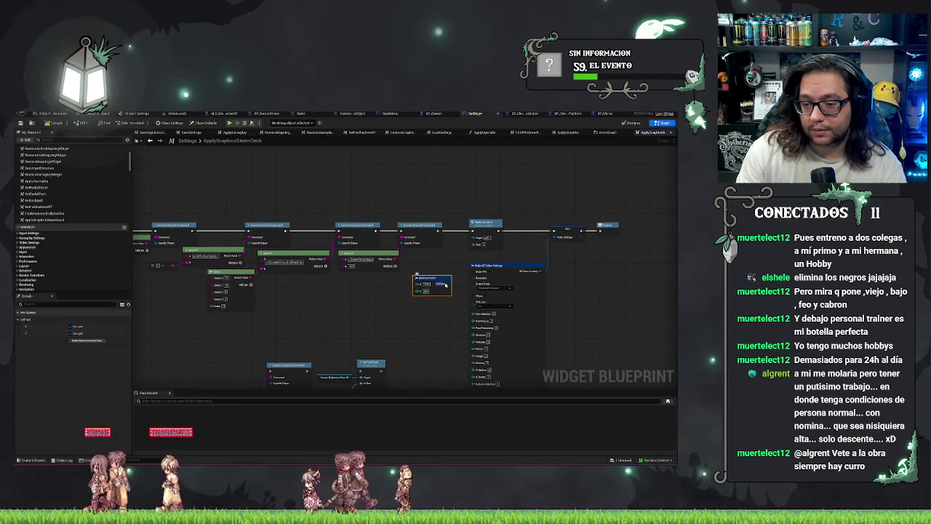
scroll(474, 279, up, 2)
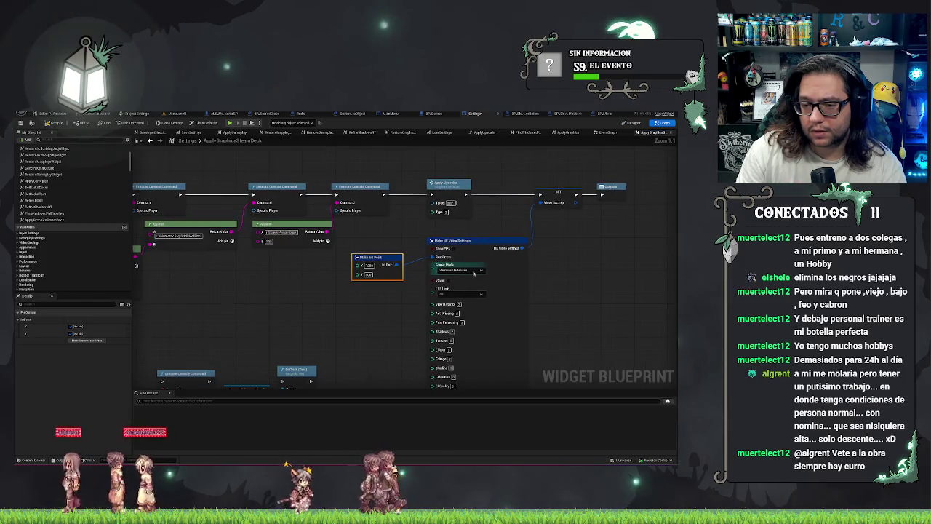
click(397, 298)
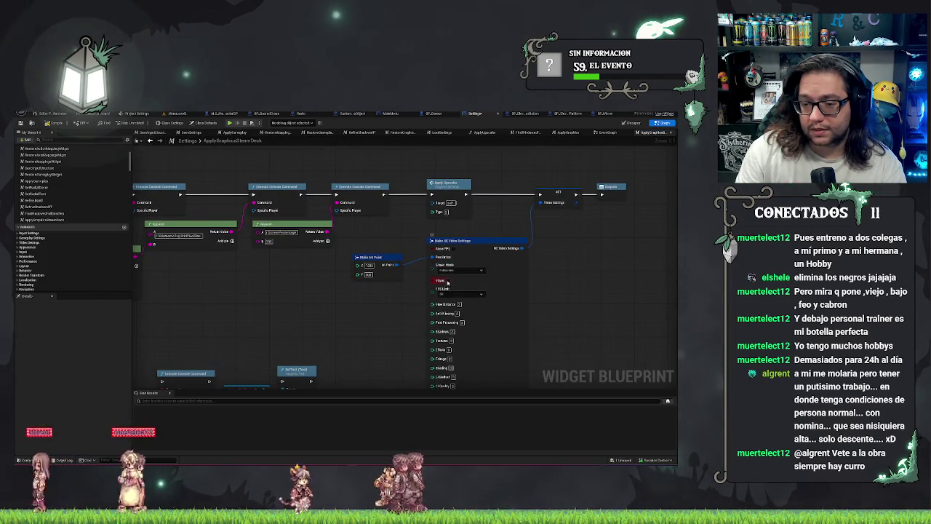
mouse_move(409, 301)
mouse_down()
mouse_move(392, 271)
mouse_move(419, 267)
mouse_up()
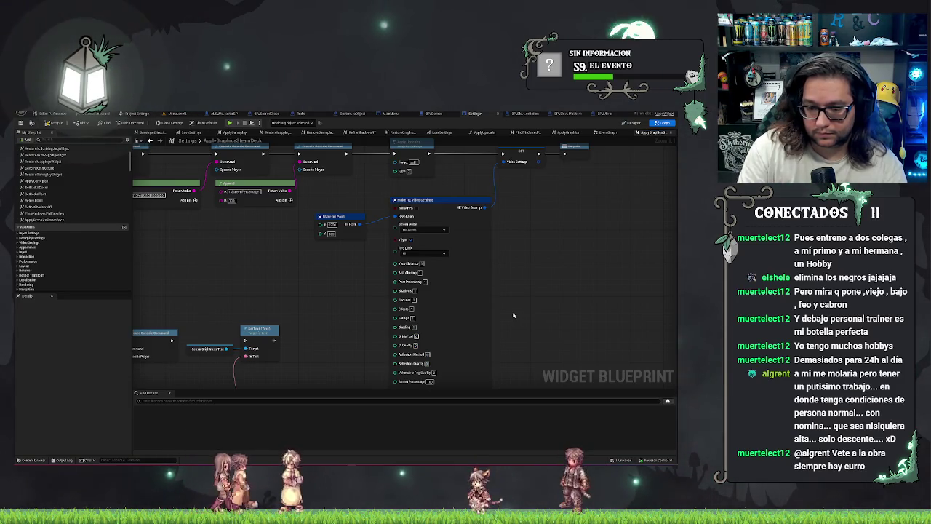
drag(517, 344, 503, 299)
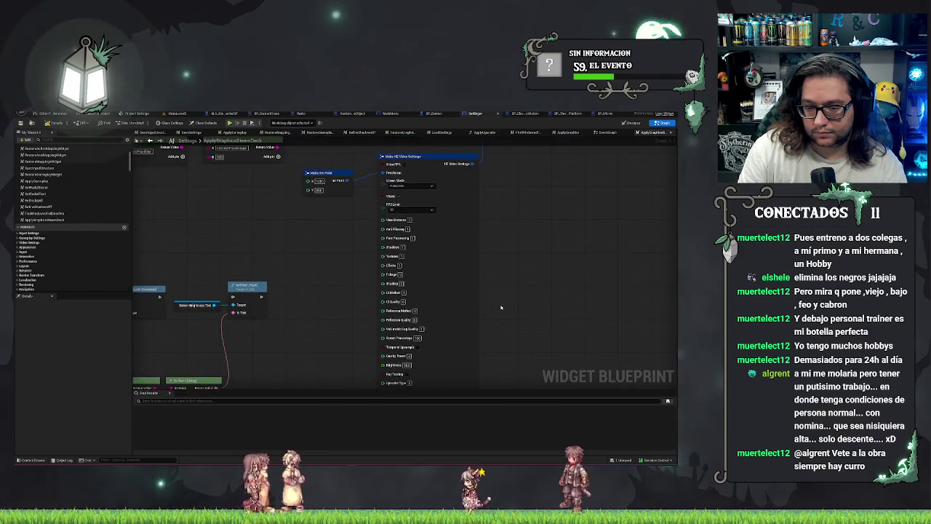
drag(422, 351, 411, 331)
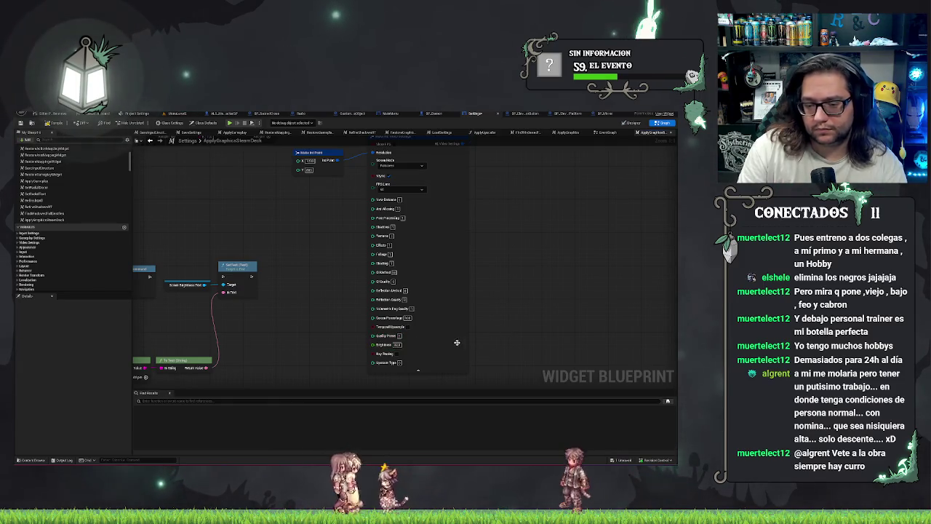
mouse_move(399, 355)
mouse_down()
mouse_move(305, 257)
mouse_move(363, 291)
mouse_move(471, 313)
mouse_move(291, 328)
mouse_move(318, 331)
mouse_up()
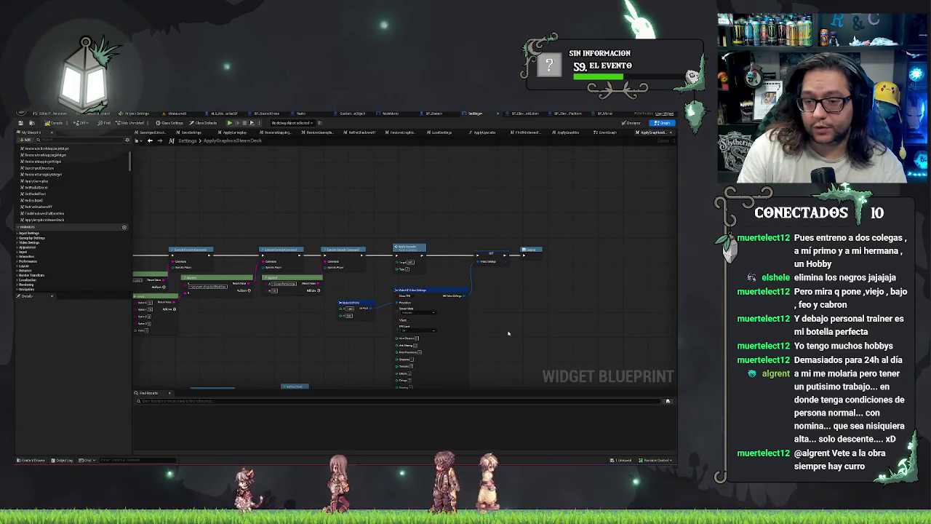
drag(508, 334, 466, 240)
scroll(430, 293, up, 2)
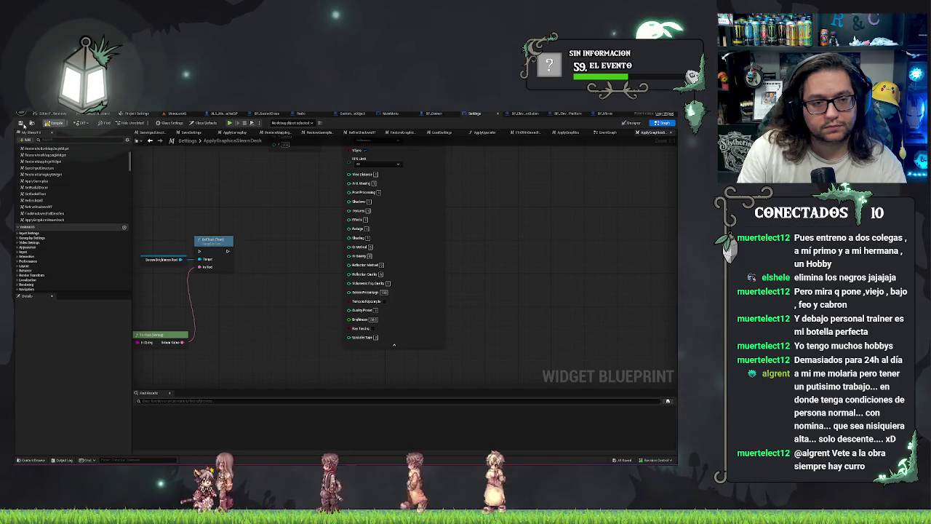
drag(270, 176, 274, 179)
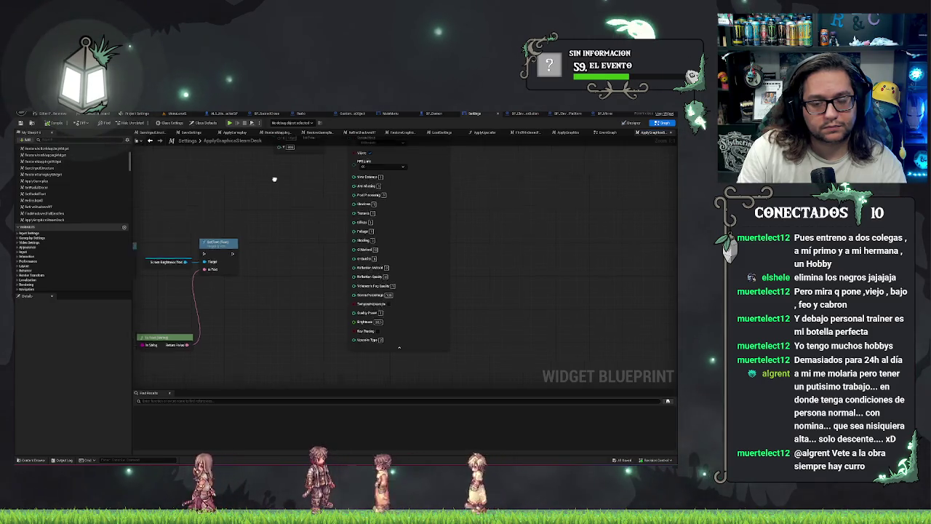
scroll(331, 227, down, 2)
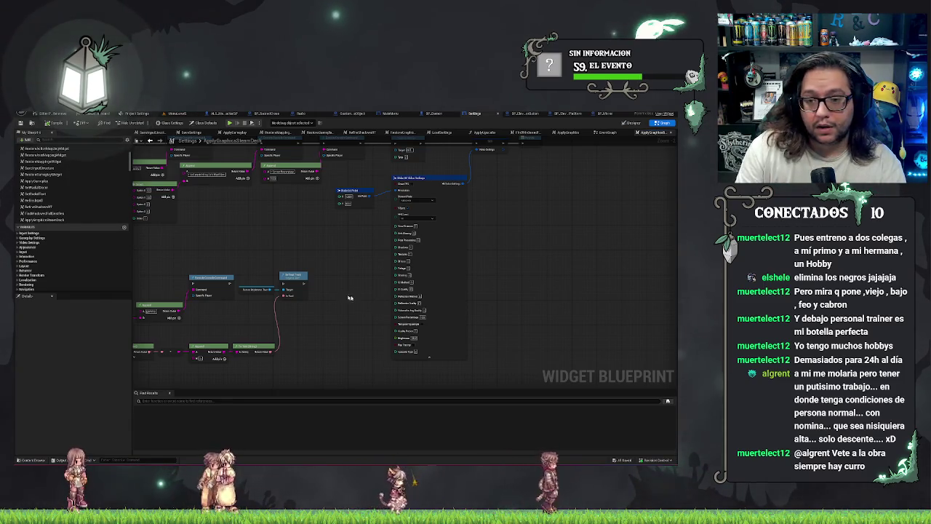
View the whole ApplyGraphicsSteamDeck chain, then open the EventGraph and pan to the Apply Graphics branch.
drag(258, 233, 296, 297)
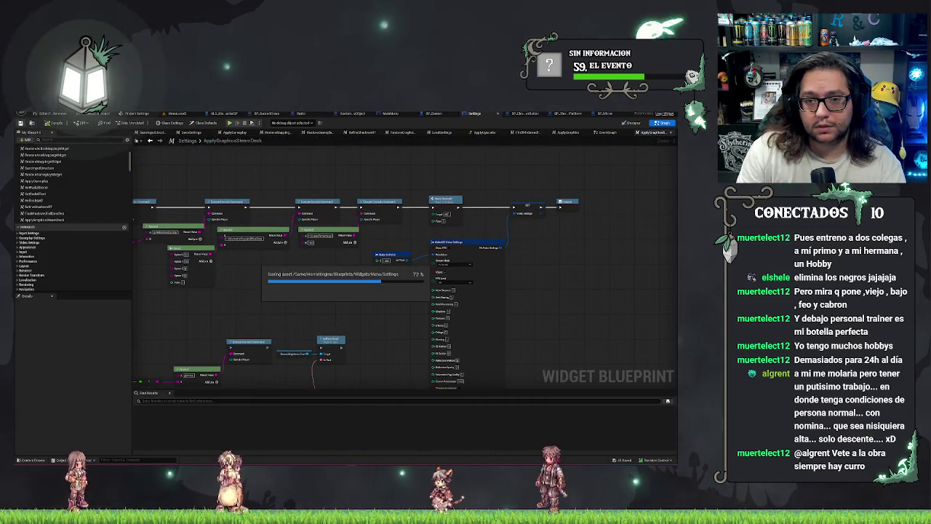
click(607, 132)
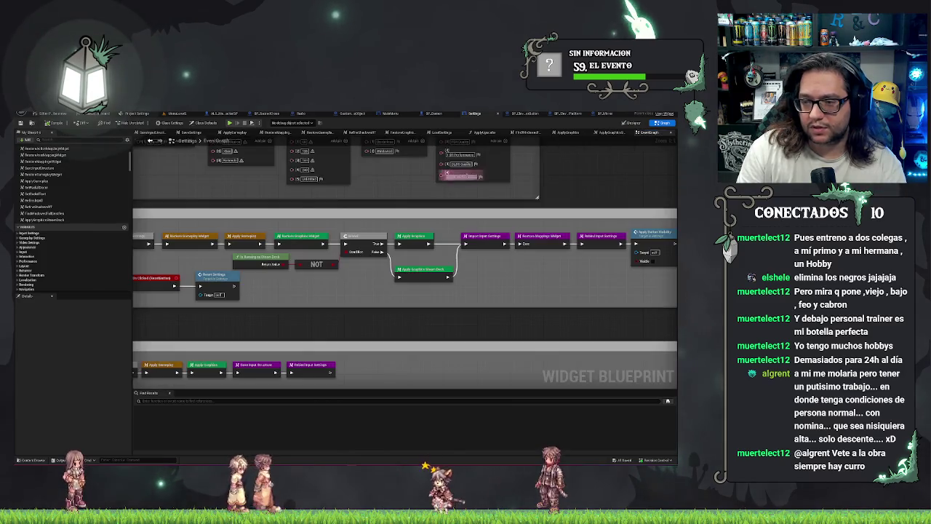
drag(566, 288, 417, 297)
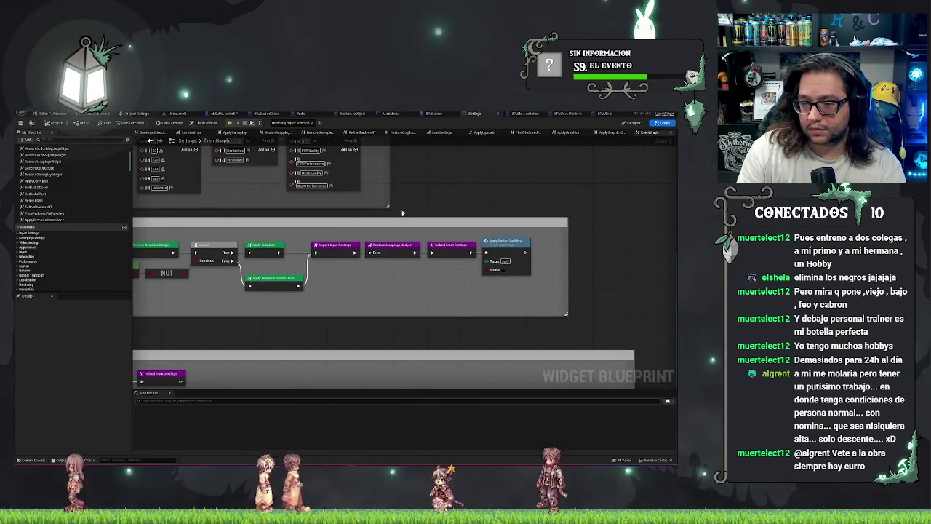
drag(219, 299, 475, 249)
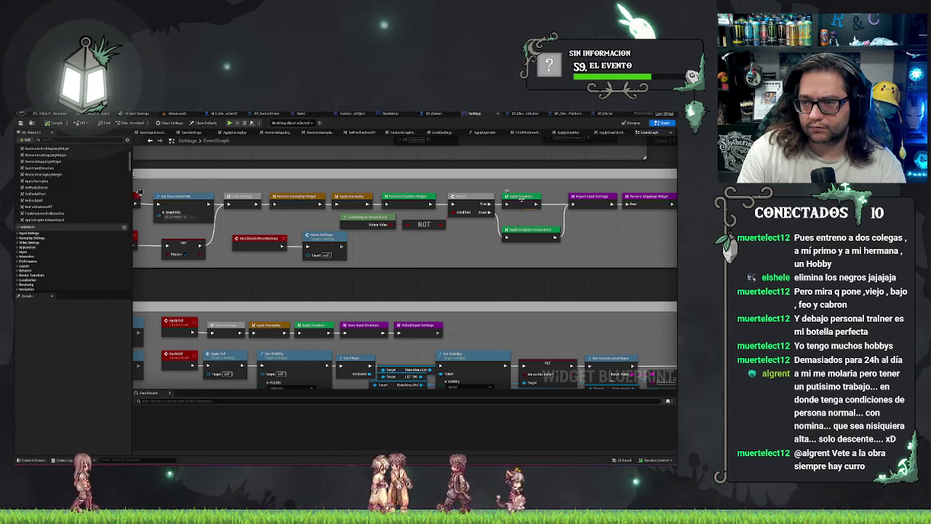
double_click(522, 201)
scroll(502, 291, down, 5)
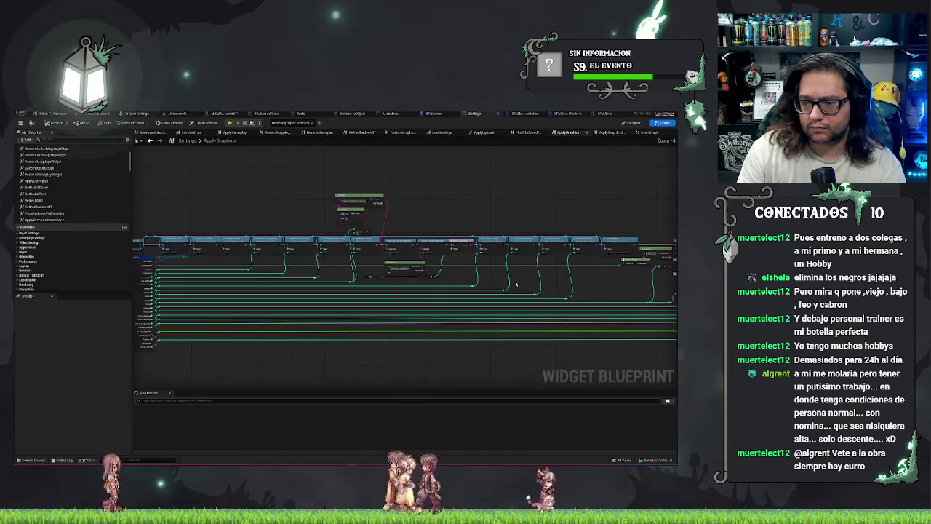
scroll(498, 302, up, 5)
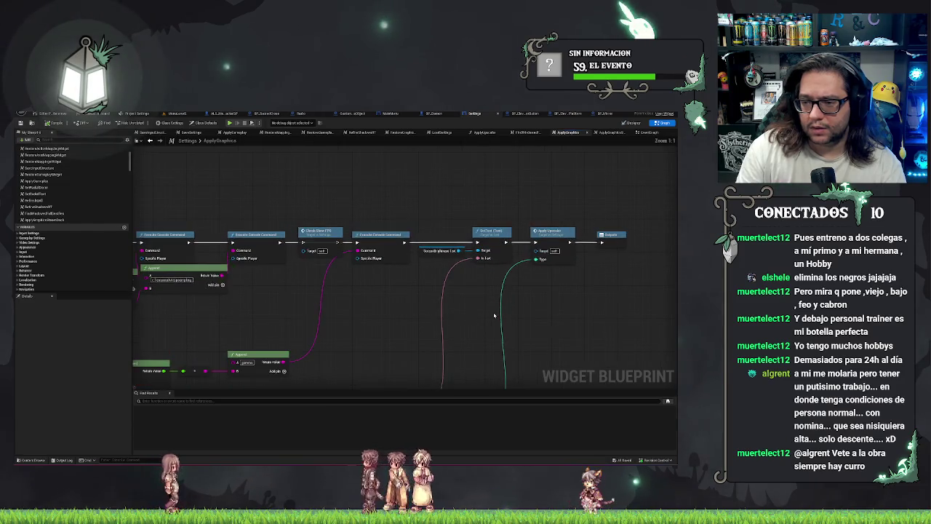
click(610, 133)
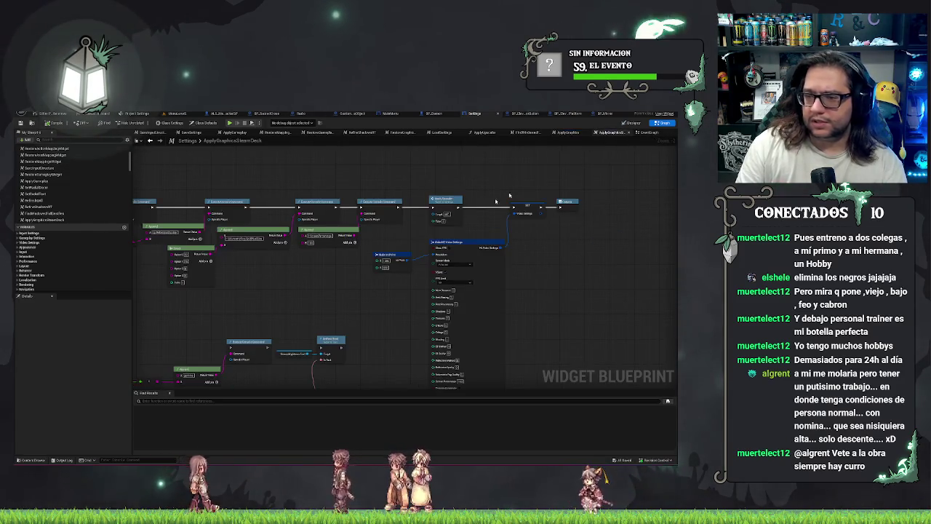
click(643, 134)
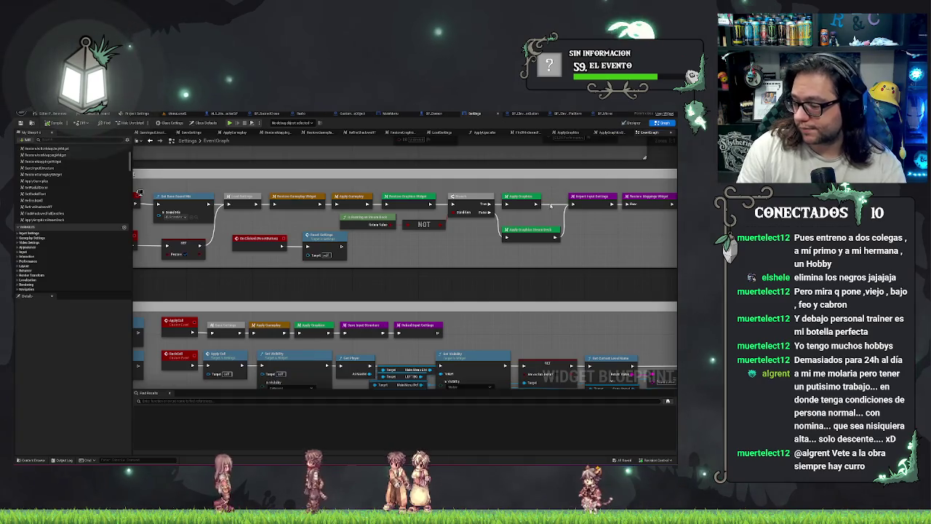
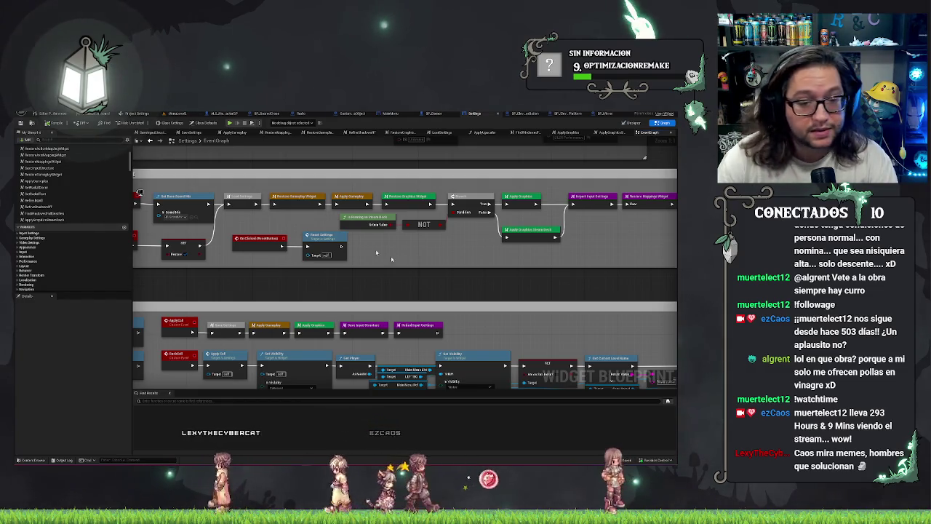
Review the Event Construct chain and the ApplyButtonVisibility and ApplyGraphicsSteamDeck function graphs.
drag(456, 284, 534, 297)
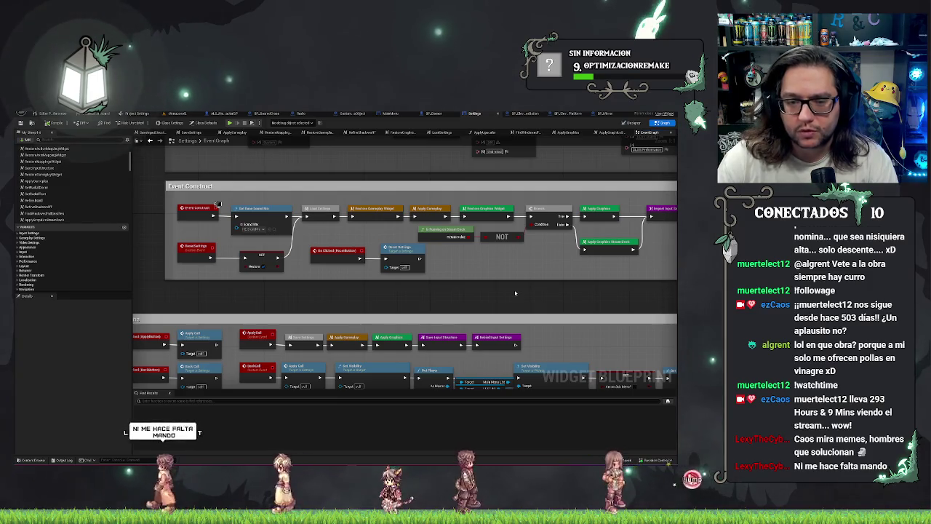
drag(514, 292, 588, 294)
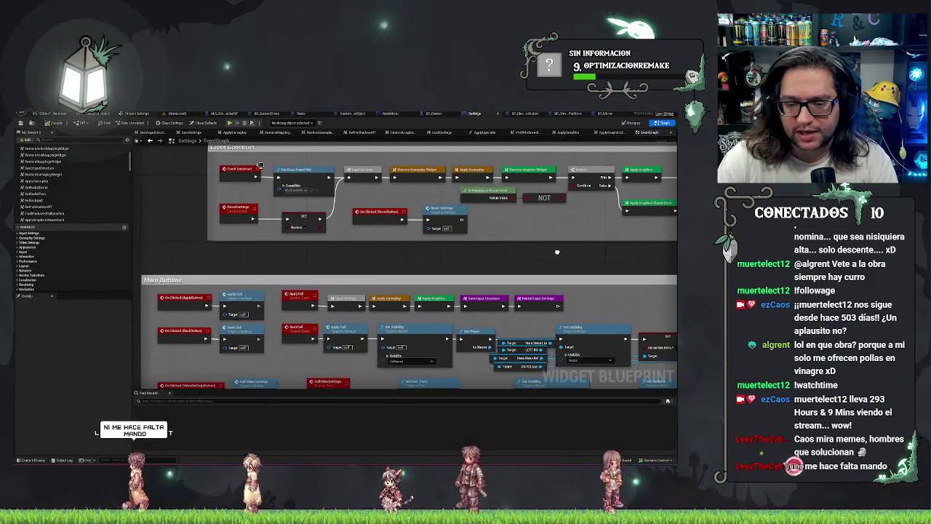
drag(522, 279, 188, 289)
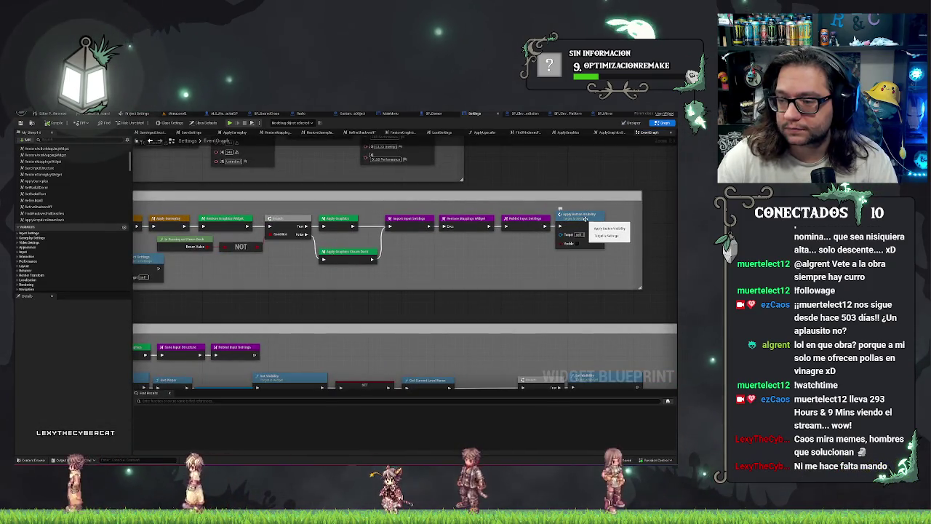
double_click(578, 220)
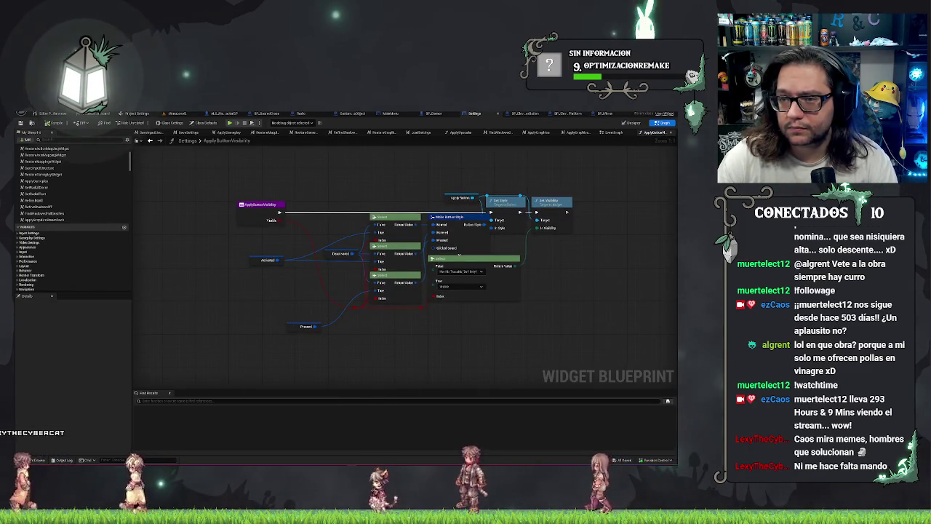
click(577, 132)
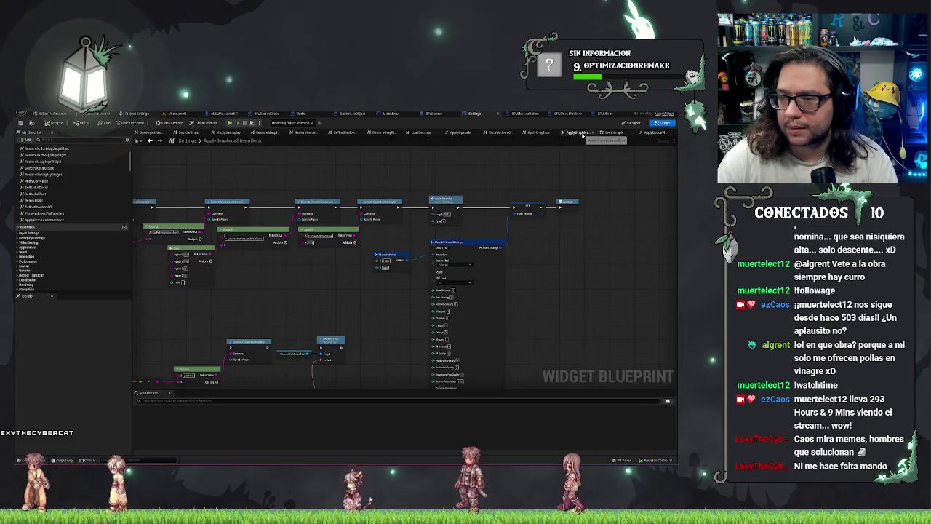
click(608, 133)
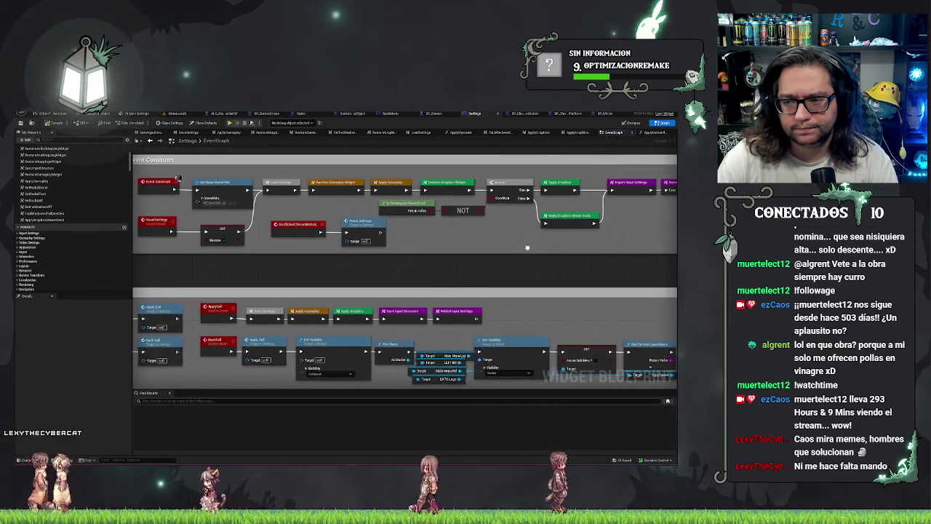
drag(527, 247, 557, 259)
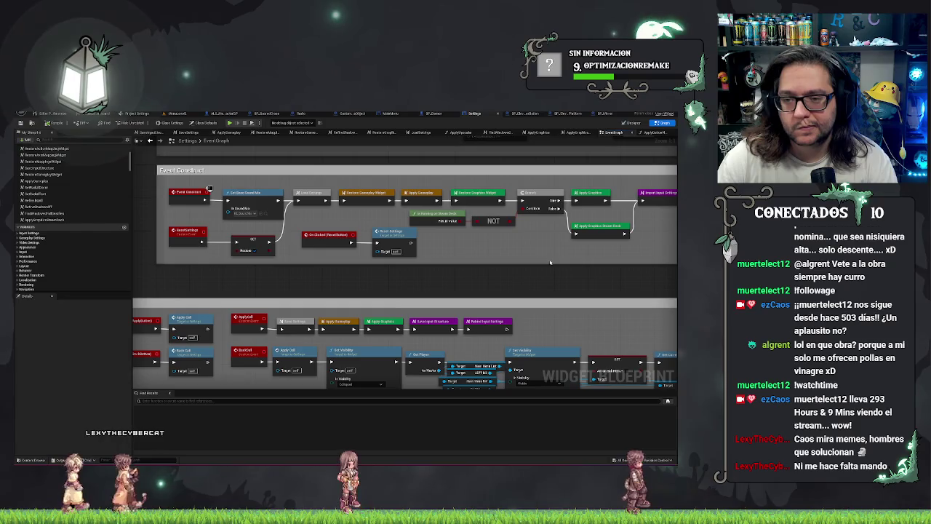
drag(549, 250, 436, 246)
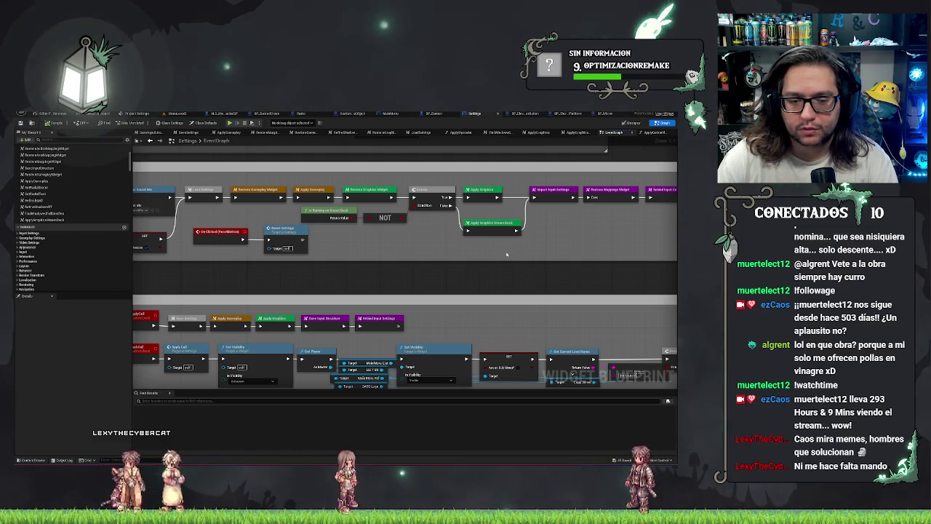
drag(374, 280, 427, 257)
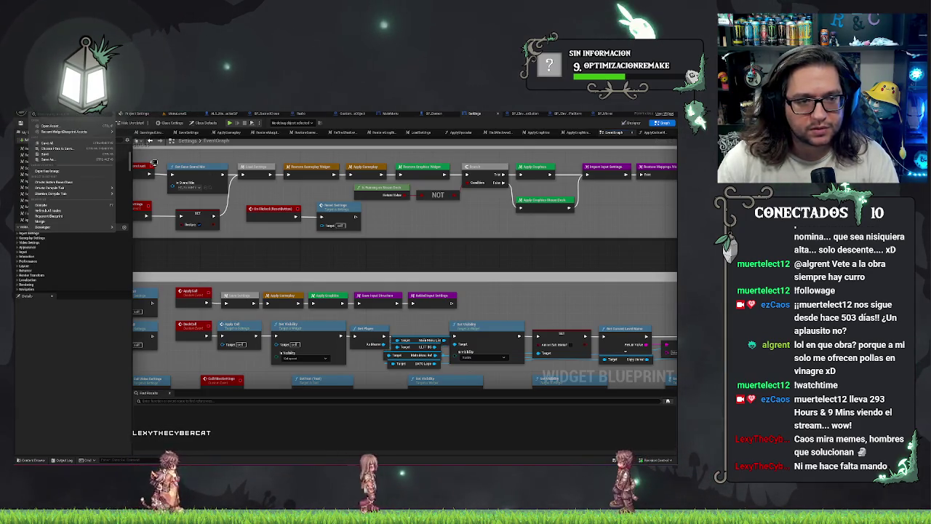
From the level viewport, package the project for Windows via Platforms, then switch to Discord.
click(176, 114)
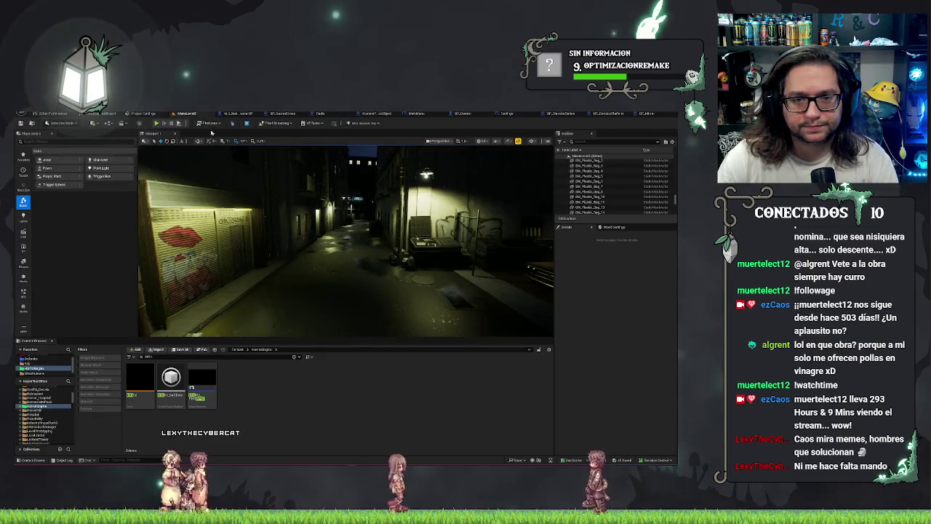
click(209, 123)
mouse_move(219, 181)
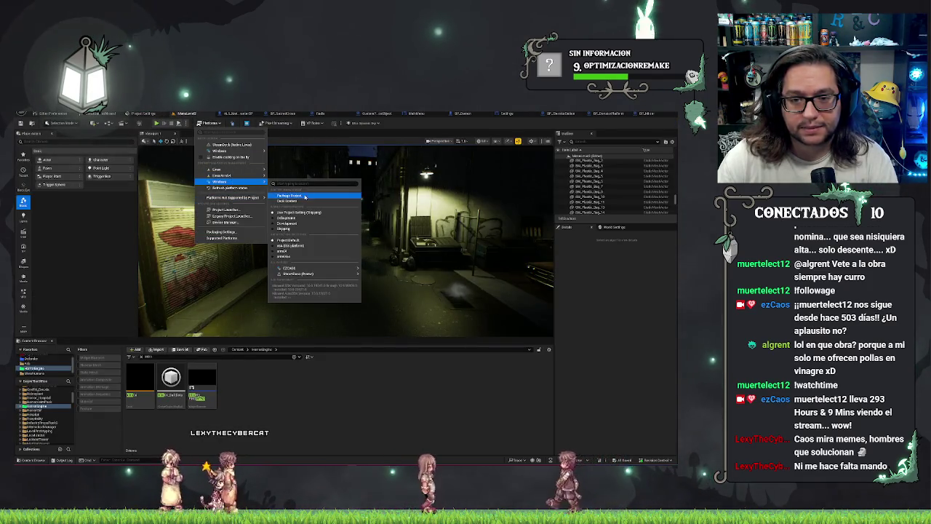
click(305, 197)
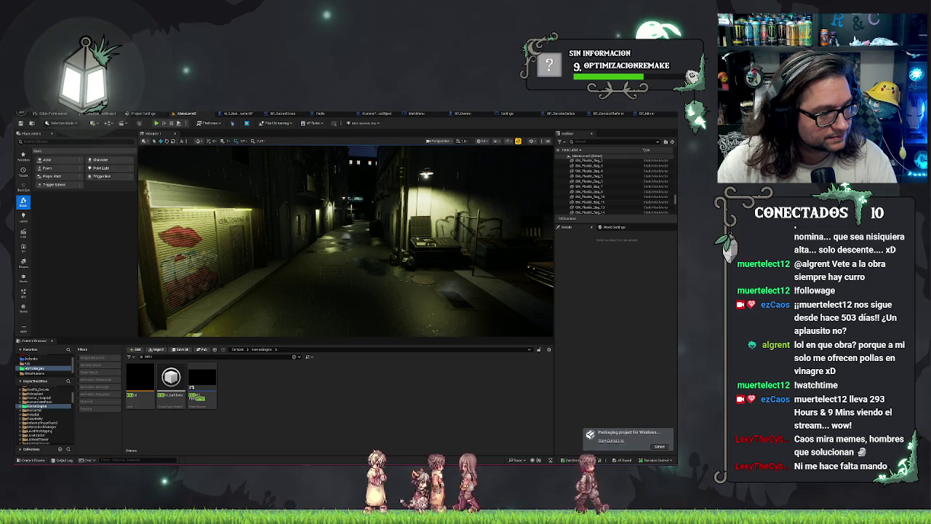
key(alt+Tab)
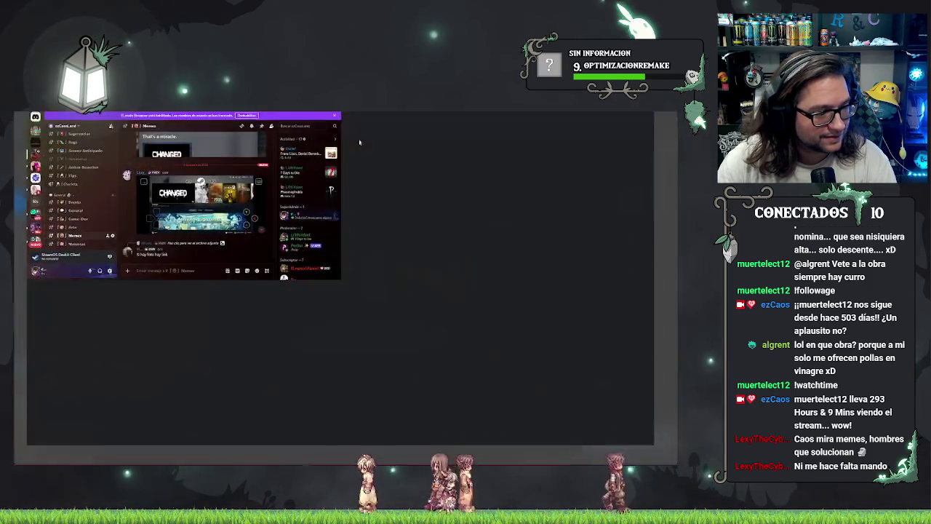
click(216, 368)
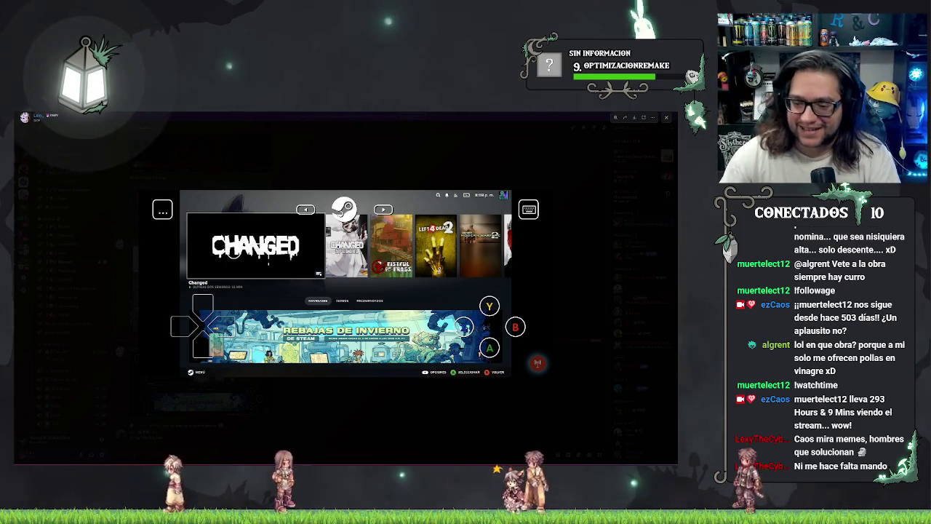
click(429, 172)
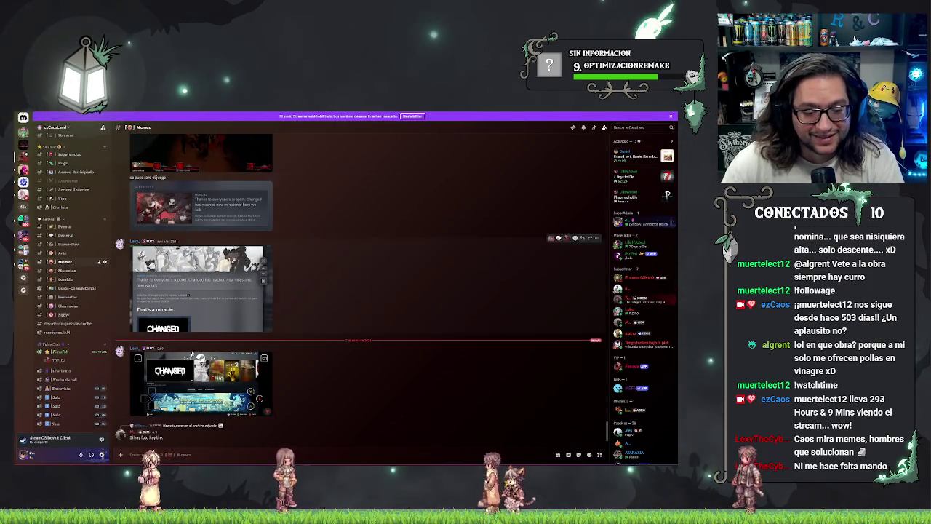
Switch from Discord back to the Unreal Engine editor while the Windows package builds.
key(alt+Tab)
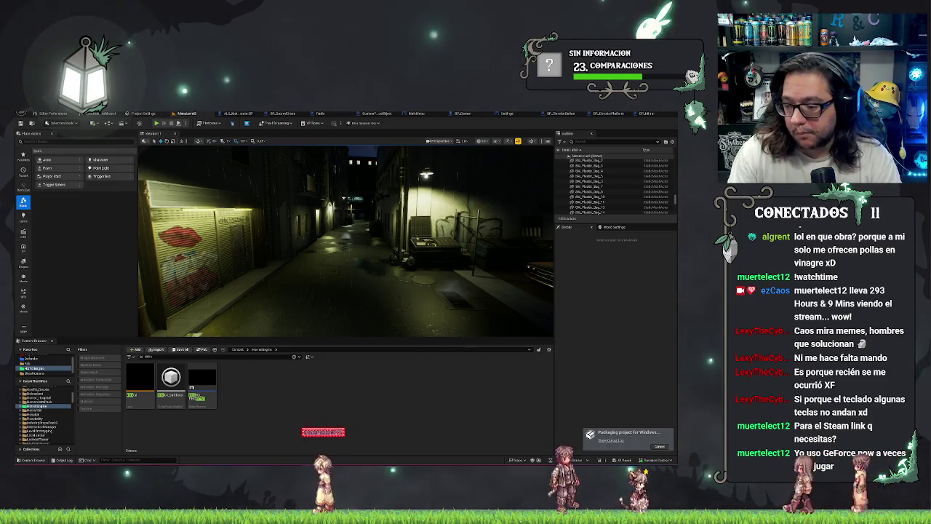
click(610, 440)
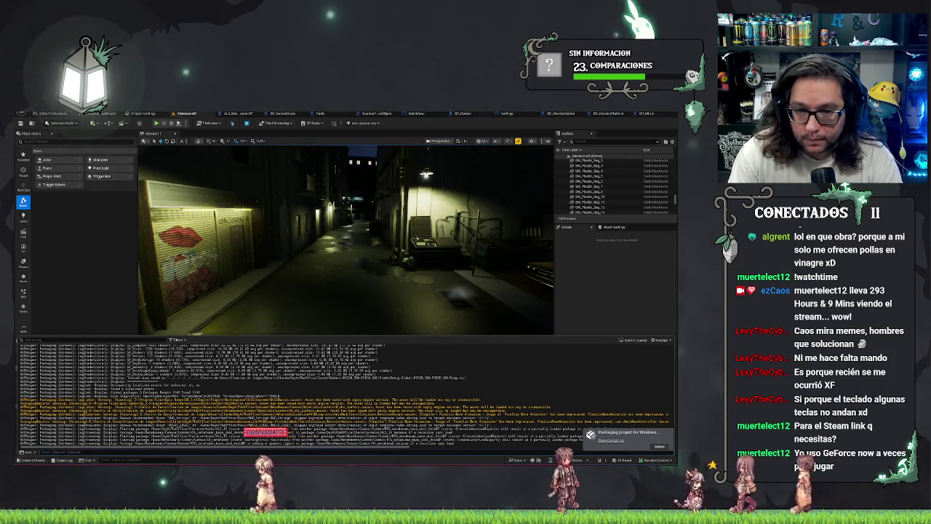
key(ctrl+space)
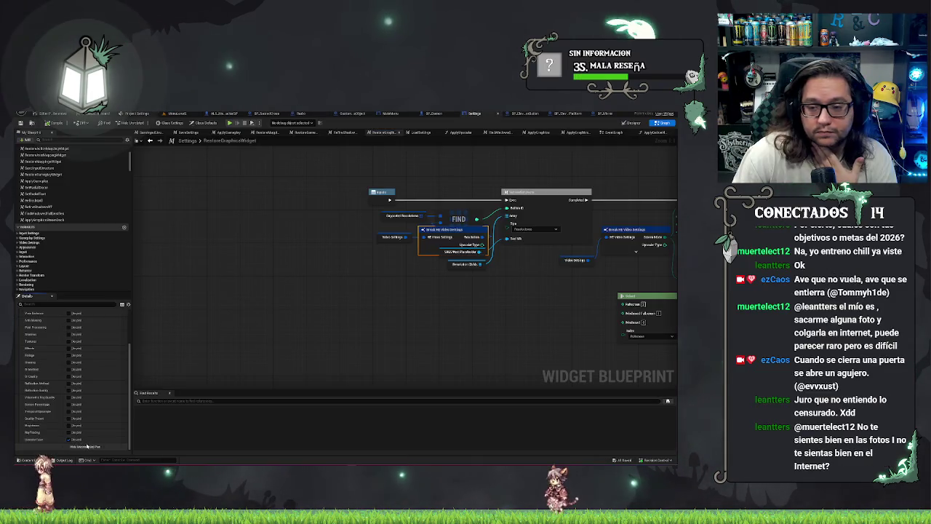
Pan the RestoreGraphicsWidget graph to bring the video settings nodes into view.
mouse_move(225, 159)
mouse_down()
mouse_move(254, 228)
mouse_move(285, 237)
mouse_move(159, 237)
mouse_up()
Cut the Make Video Settings, MakeIntPoint and SET nodes out of ApplyGraphicsSteamDeck.
click(288, 237)
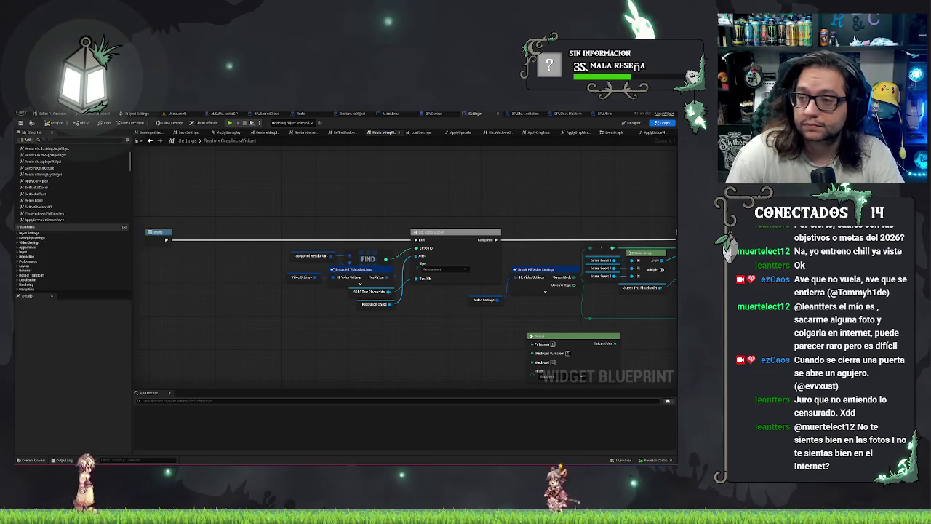
click(613, 131)
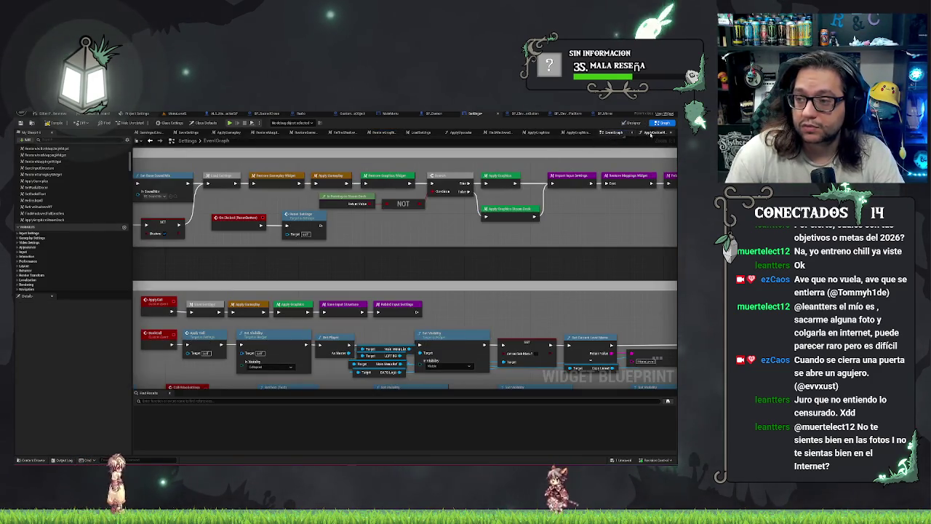
double_click(510, 209)
drag(468, 218, 380, 245)
drag(523, 244, 526, 302)
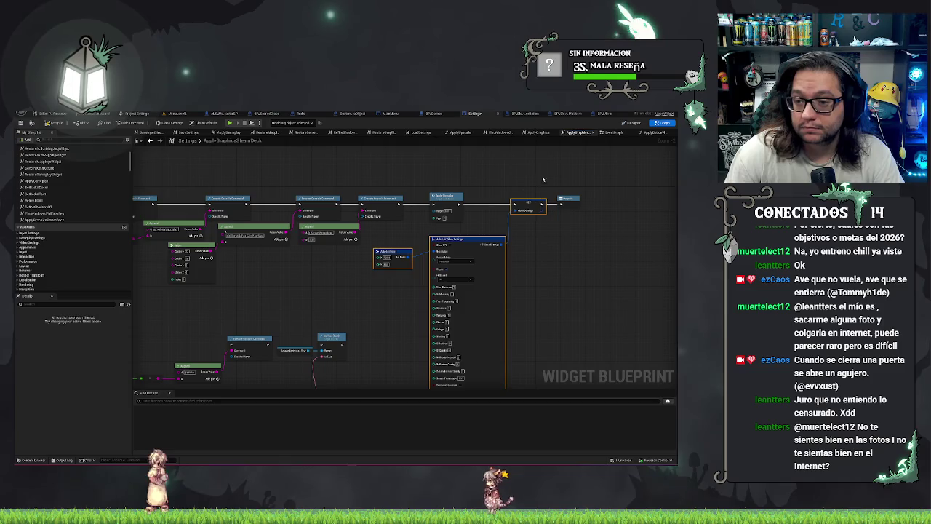
key(Delete)
Move the Return node beside Apply Graphics and wire Apply's exec output into it.
click(568, 200)
drag(568, 201, 499, 204)
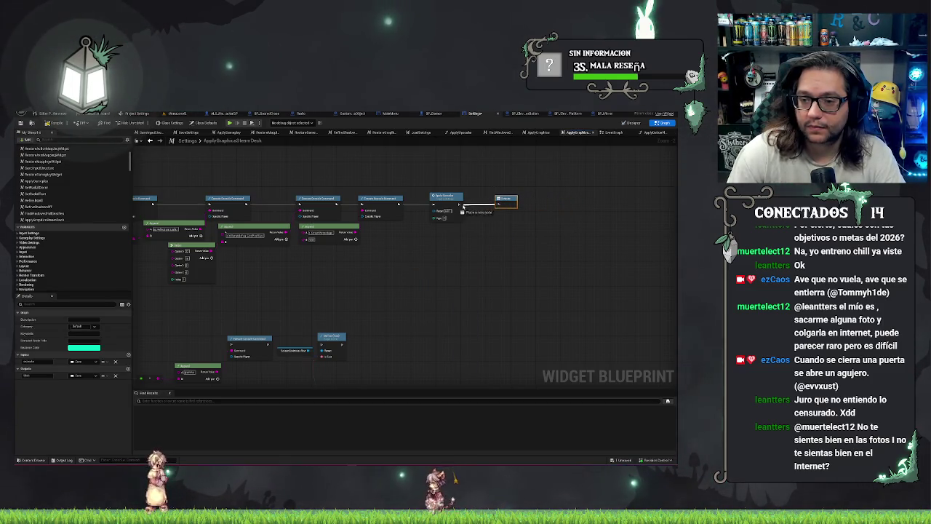
click(474, 184)
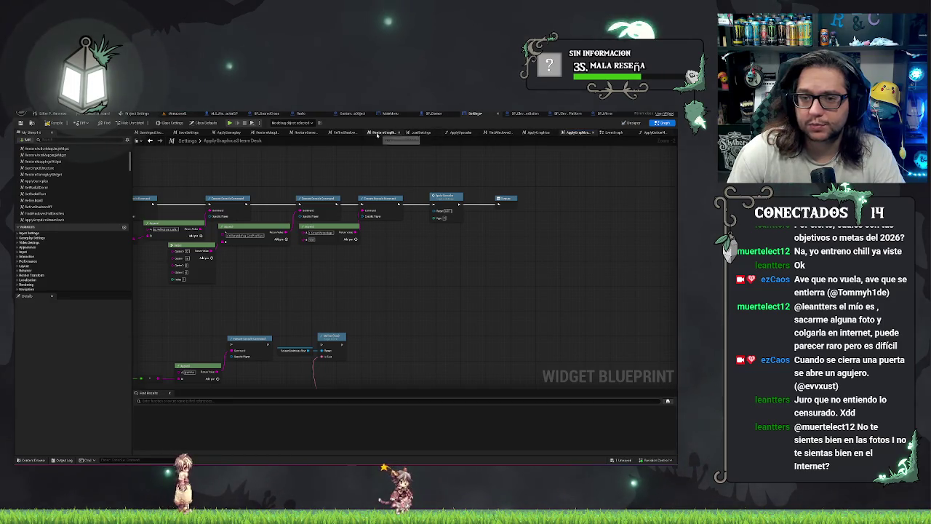
Paste the video settings nodes into RestoreGraphicsWidget and add an Is Running on Steam Deck check.
click(376, 134)
key(ctrl+v)
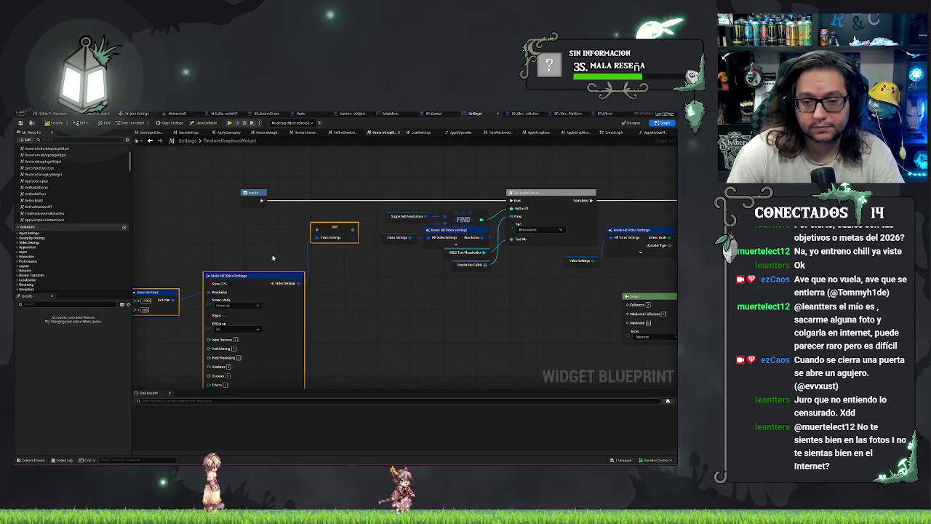
drag(327, 222, 341, 198)
mouse_move(263, 200)
mouse_down()
mouse_move(278, 202)
mouse_move(243, 228)
mouse_up()
text(is steam)
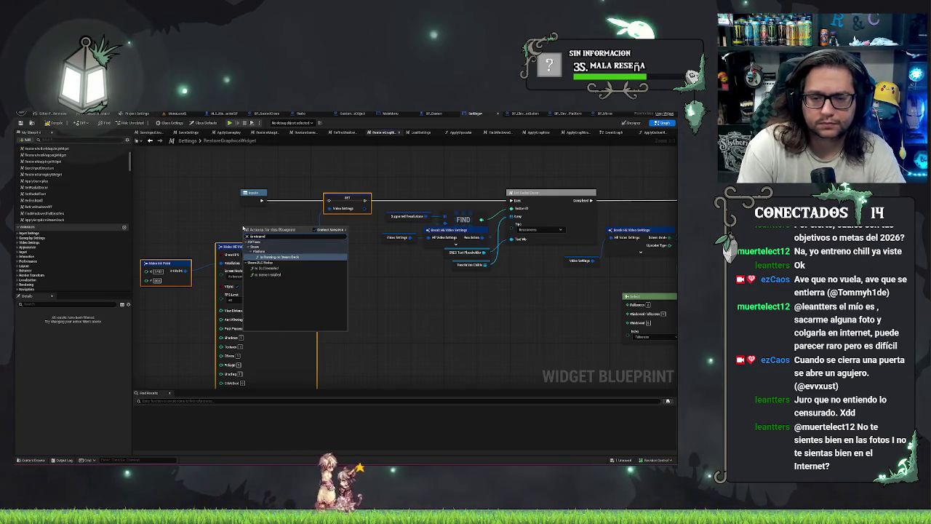
key(Return)
drag(245, 222, 213, 223)
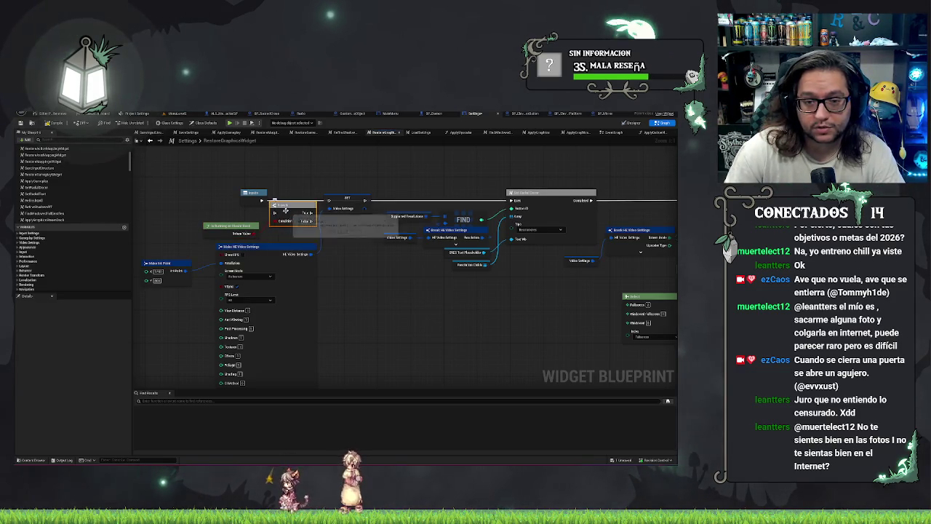
Insert a Branch after Inputs, wiring True into SET and SET onward to the next step.
click(293, 197)
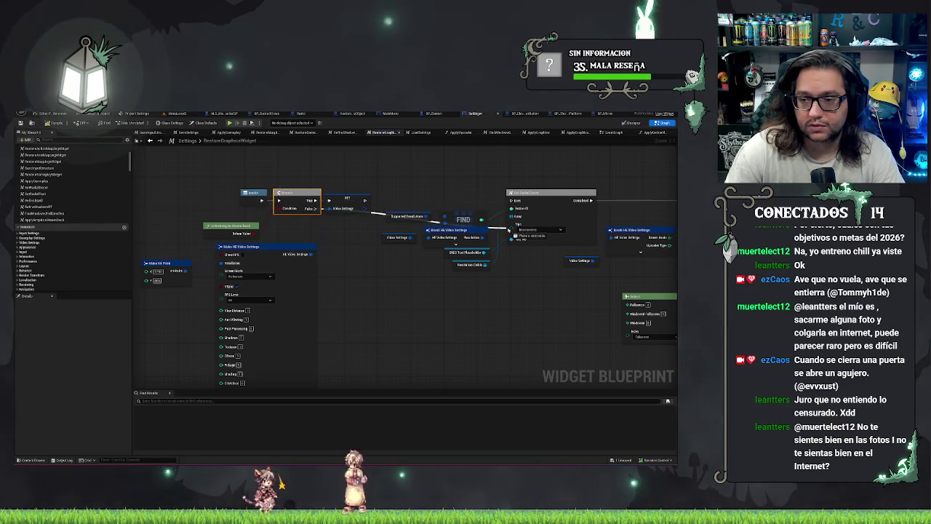
drag(513, 200, 546, 212)
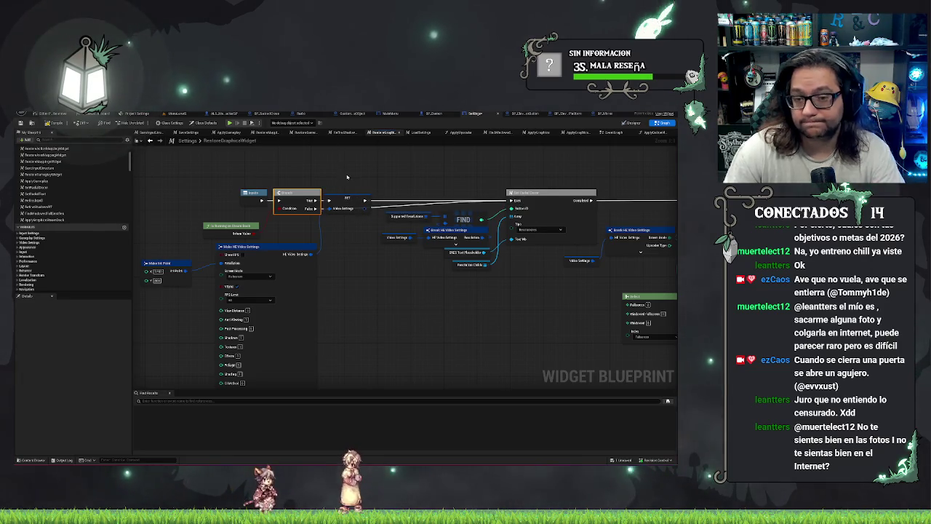
click(350, 201)
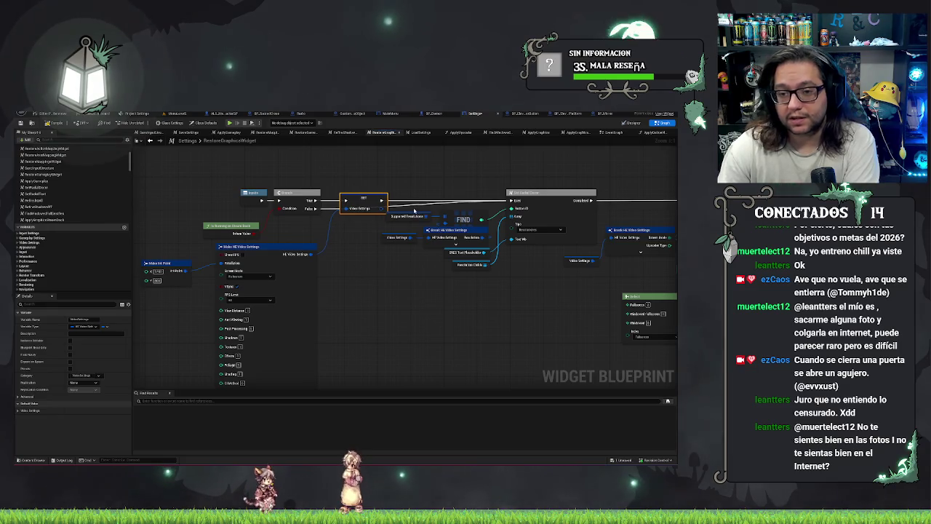
drag(417, 212, 330, 212)
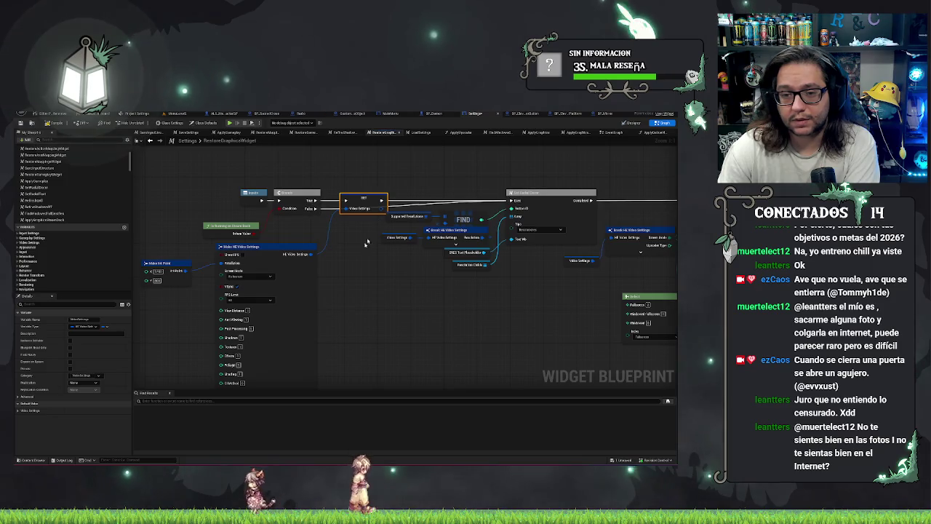
drag(440, 210, 501, 190)
mouse_move(291, 207)
mouse_down()
mouse_move(298, 175)
mouse_move(285, 175)
mouse_up()
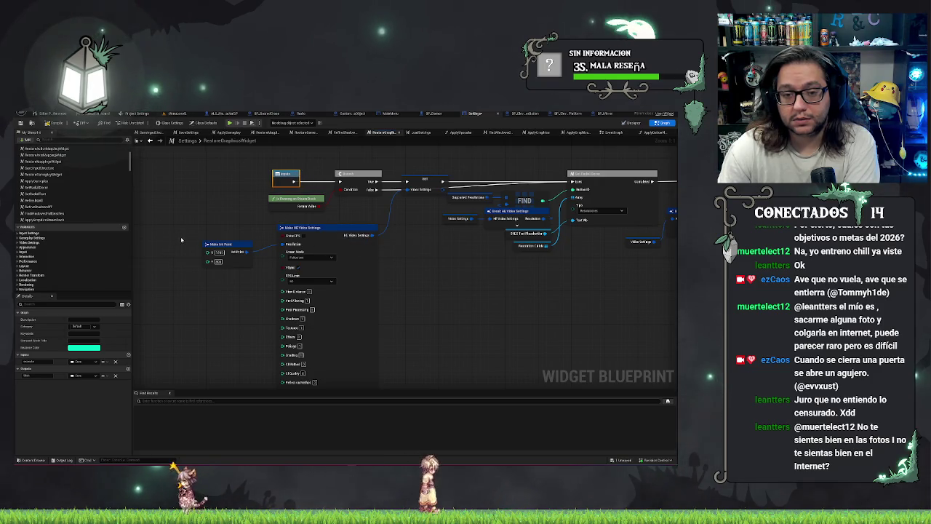
Compile the widget blueprint and recentre the graph on the new Steam Deck Branch nodes.
click(54, 122)
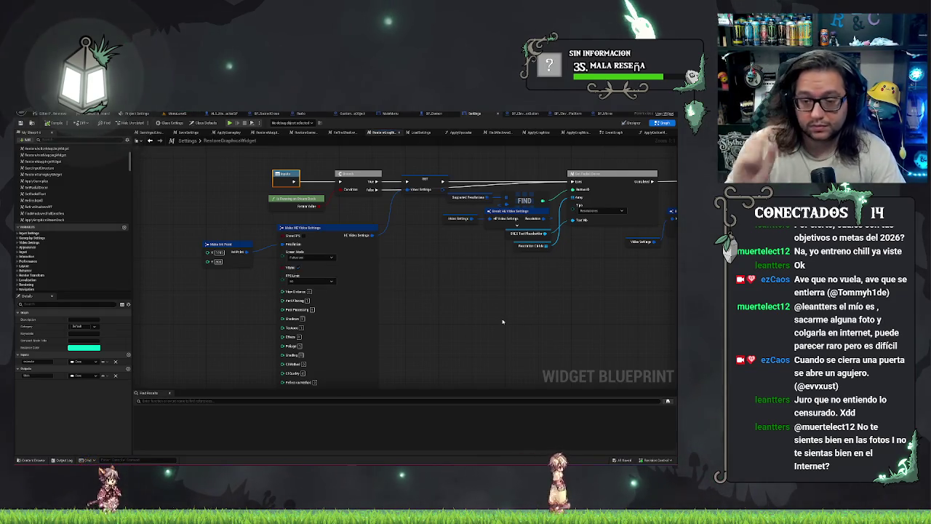
drag(480, 306, 486, 311)
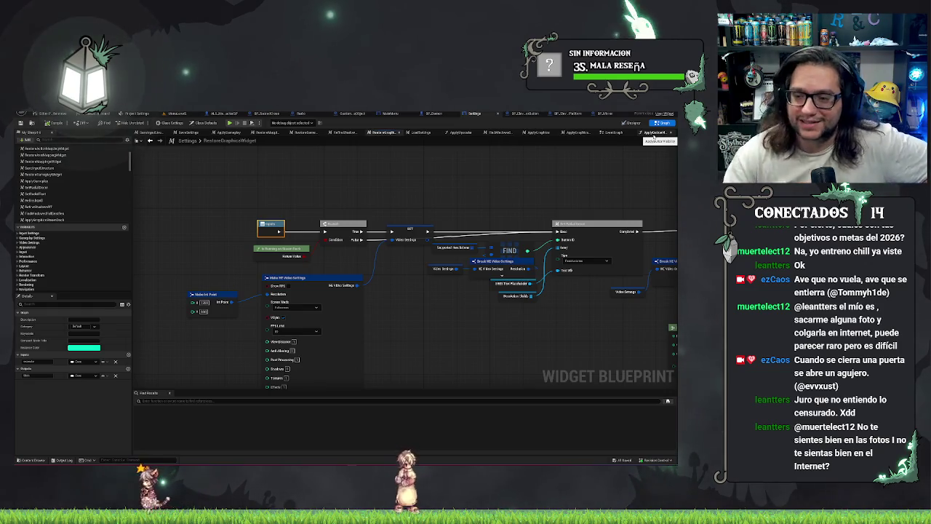
click(497, 374)
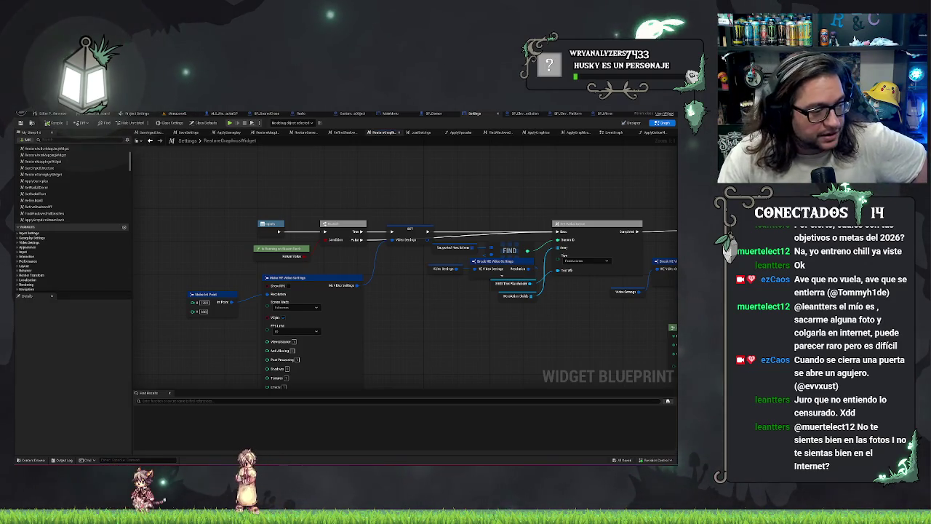
mouse_move(478, 332)
mouse_down()
mouse_move(436, 305)
mouse_move(391, 297)
mouse_up()
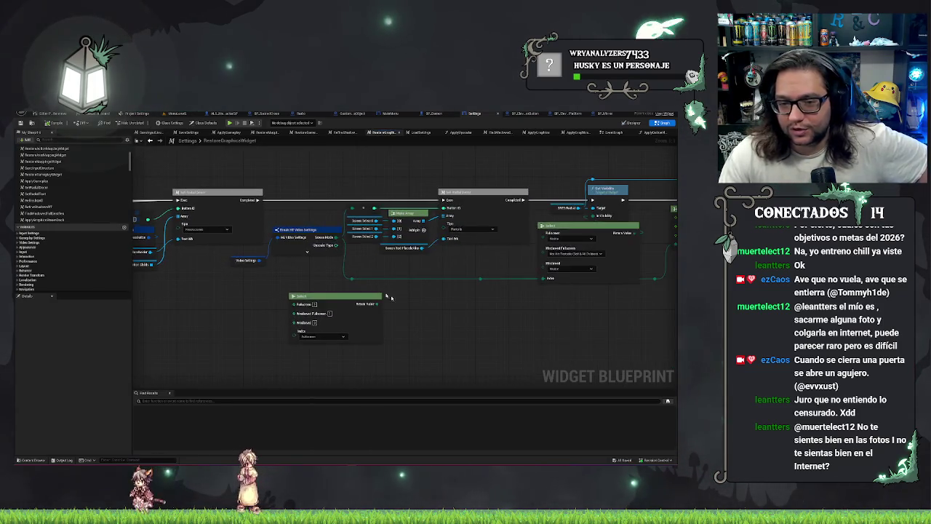
scroll(474, 311, down, 2)
mouse_move(473, 311)
mouse_down()
mouse_move(451, 312)
mouse_move(633, 320)
mouse_up()
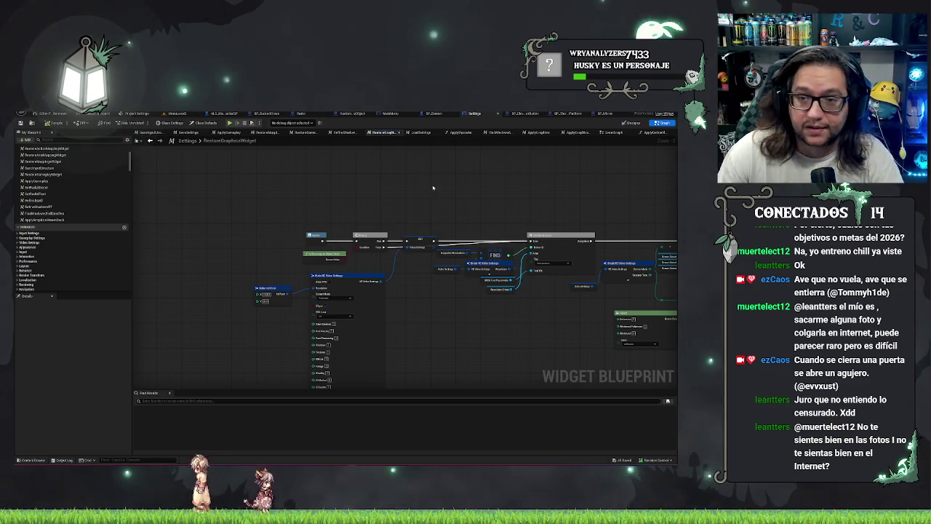
scroll(393, 212, up, 3)
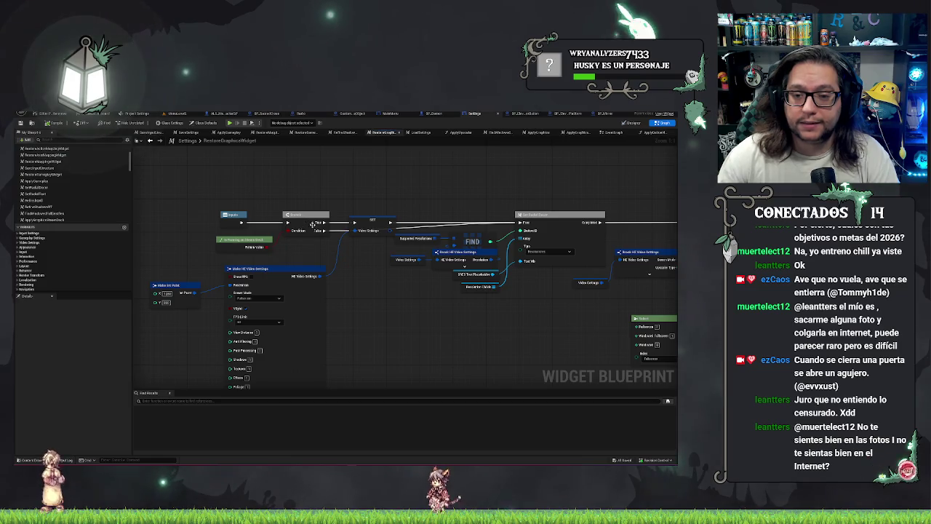
drag(328, 220, 331, 180)
text(prin)
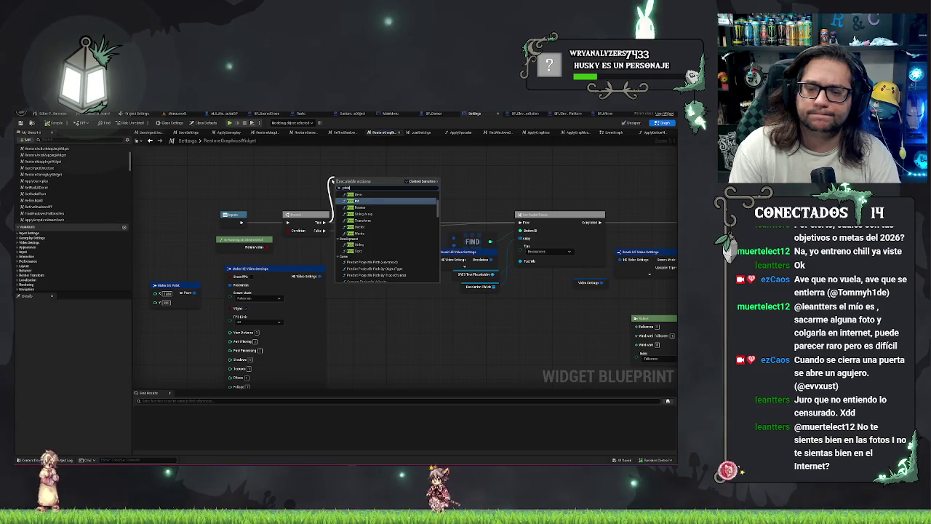
text(ts)
key(BackSpace)
key(BackSpace)
key(BackSpace)
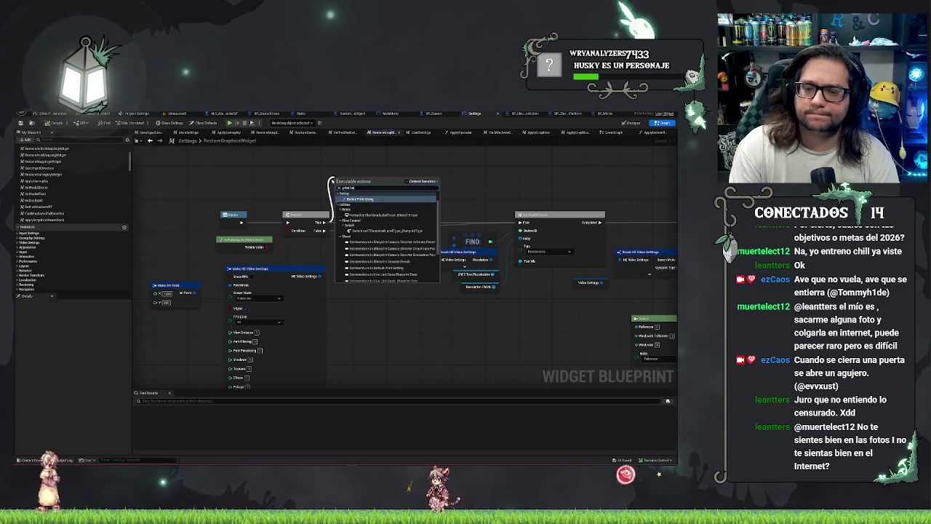
text(g)
key(BackSpace)
text(debug)
key(Return)
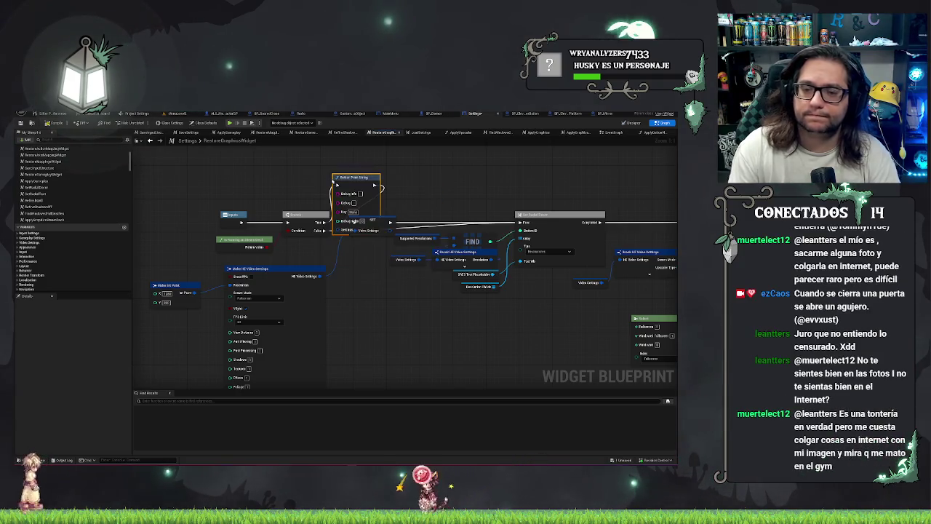
mouse_move(354, 220)
mouse_down()
mouse_move(346, 171)
mouse_move(347, 180)
mouse_up()
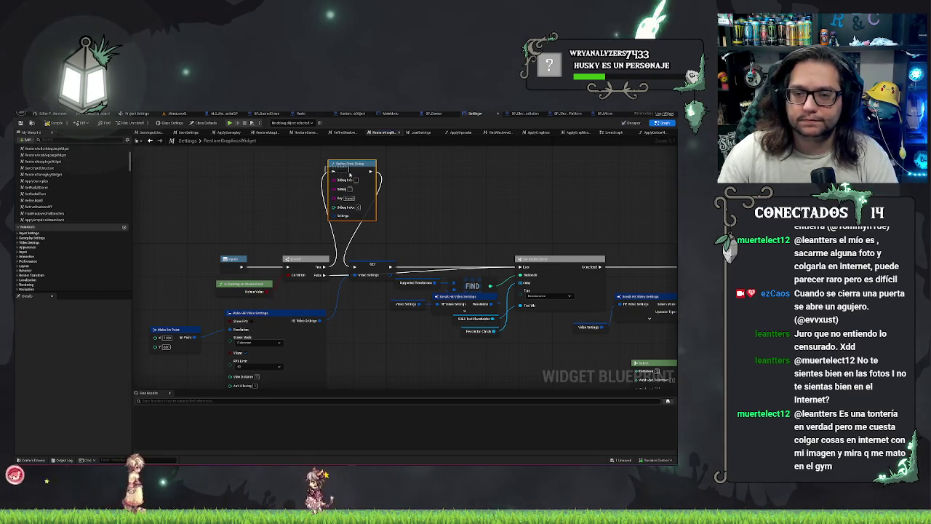
key(Delete)
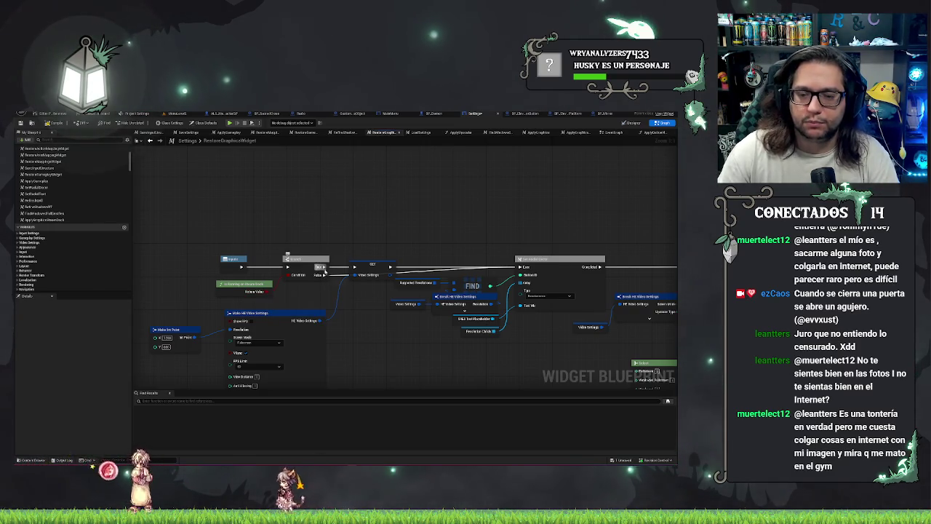
Add a Print String off Branch True, wiring the Return Value into its In String.
drag(324, 267, 333, 193)
text(print string)
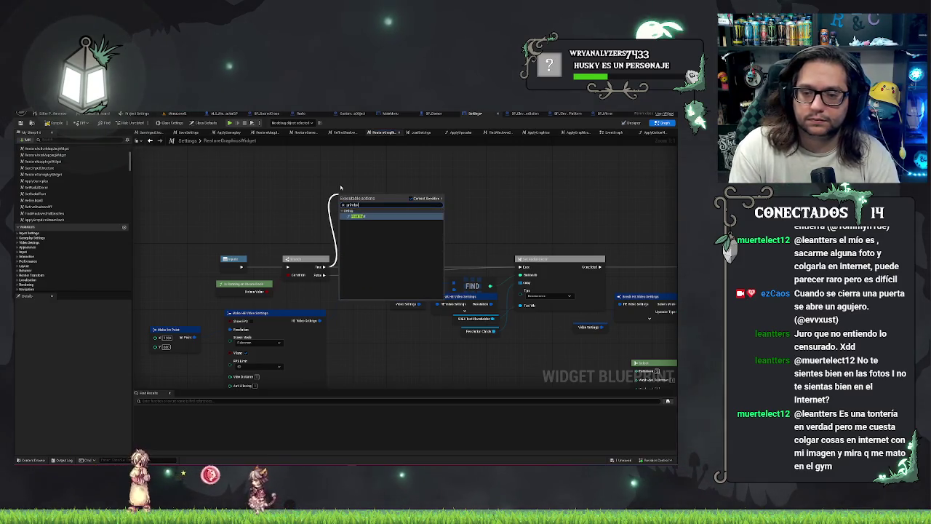
key(Return)
drag(340, 221, 259, 292)
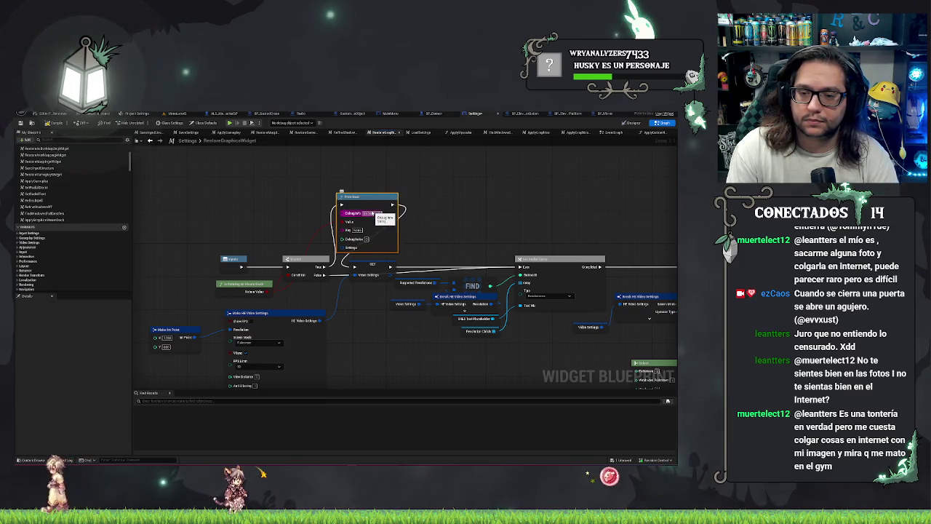
click(295, 189)
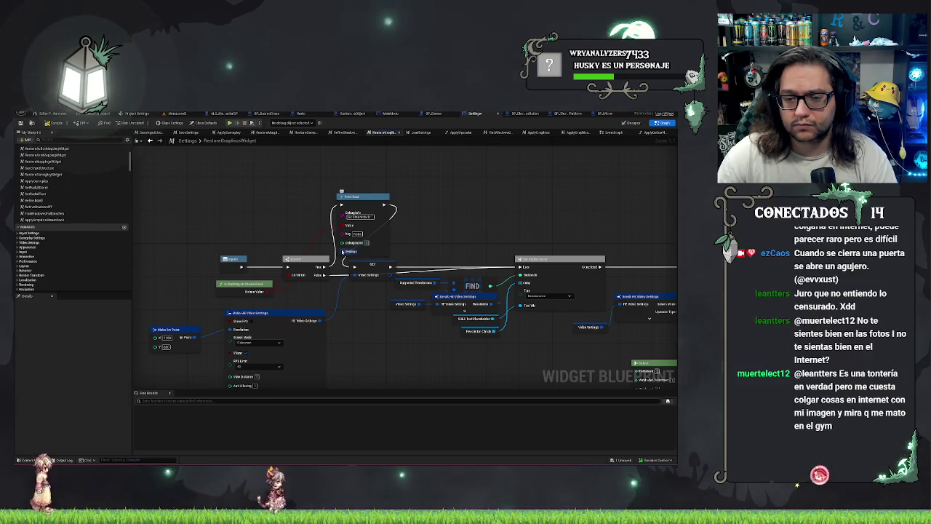
drag(343, 251, 222, 183)
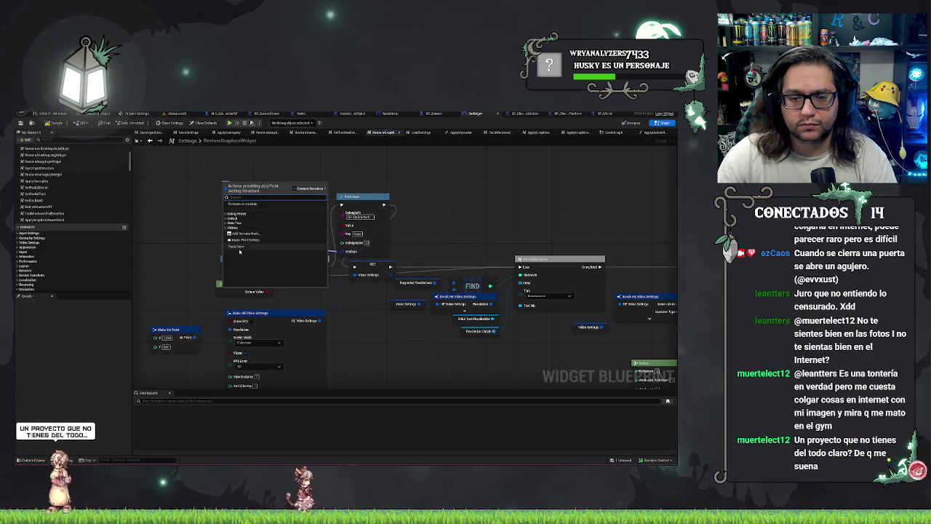
Feed a Make Print Setting with yellow text colour into the Print String and expand its advanced pins.
click(246, 240)
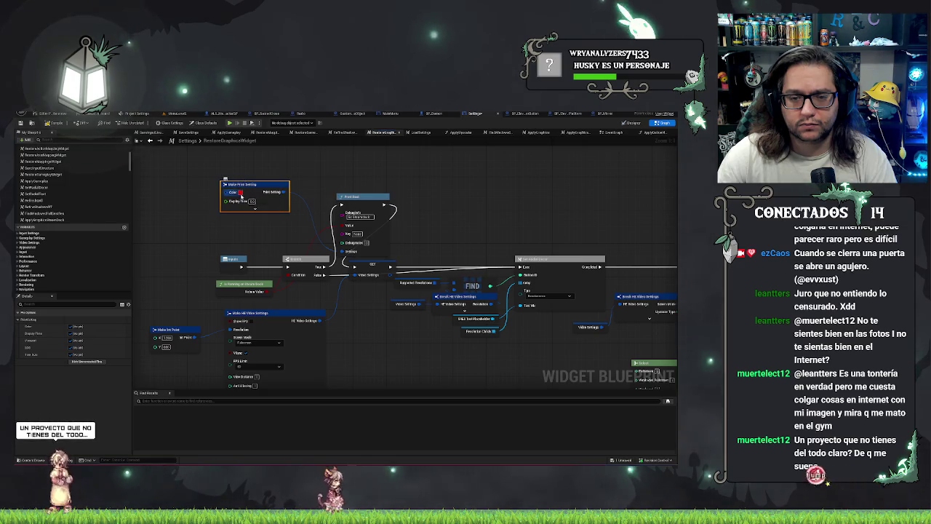
click(240, 193)
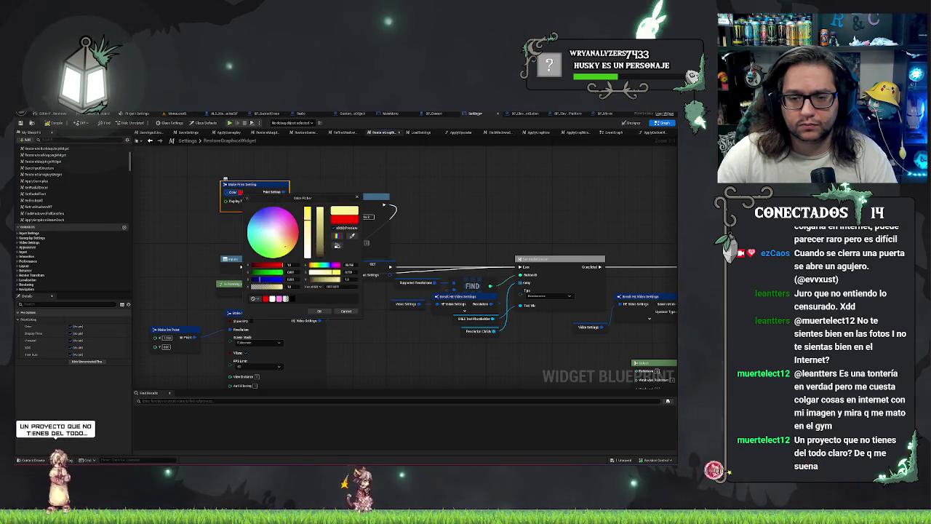
click(285, 246)
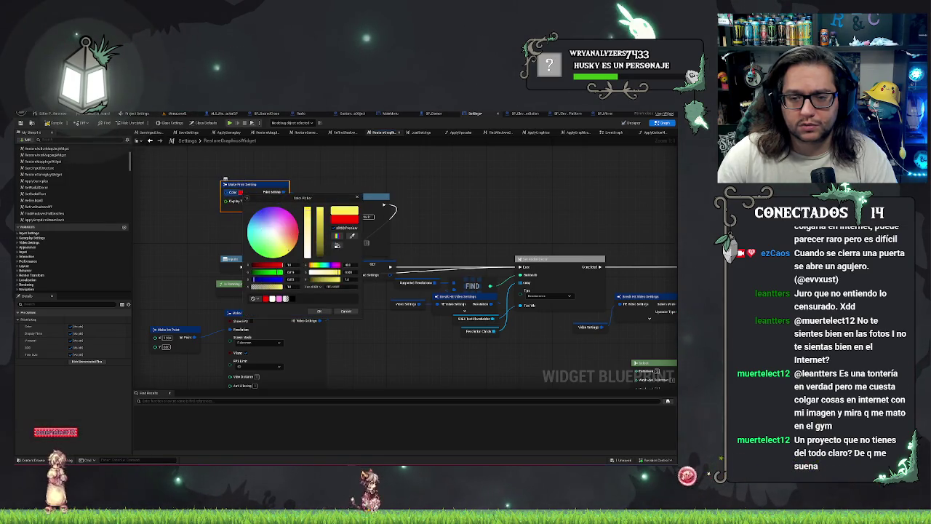
click(315, 311)
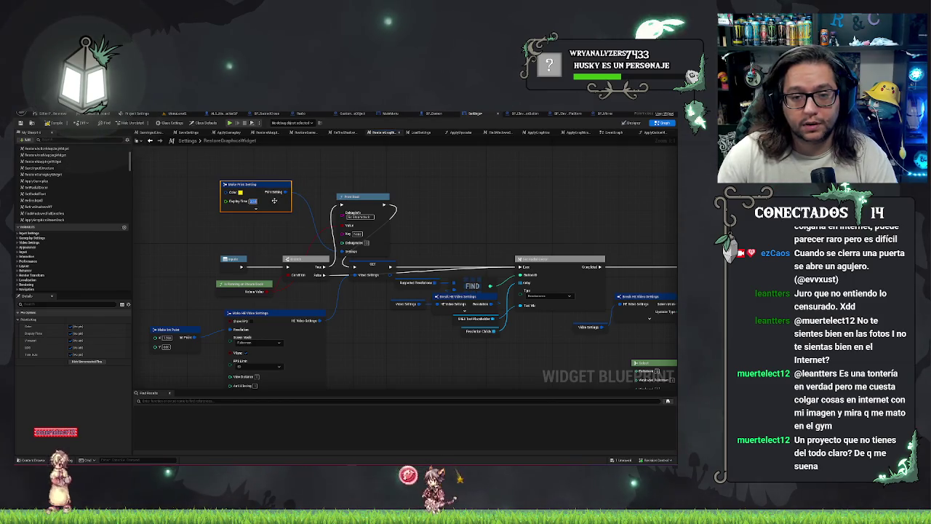
click(253, 210)
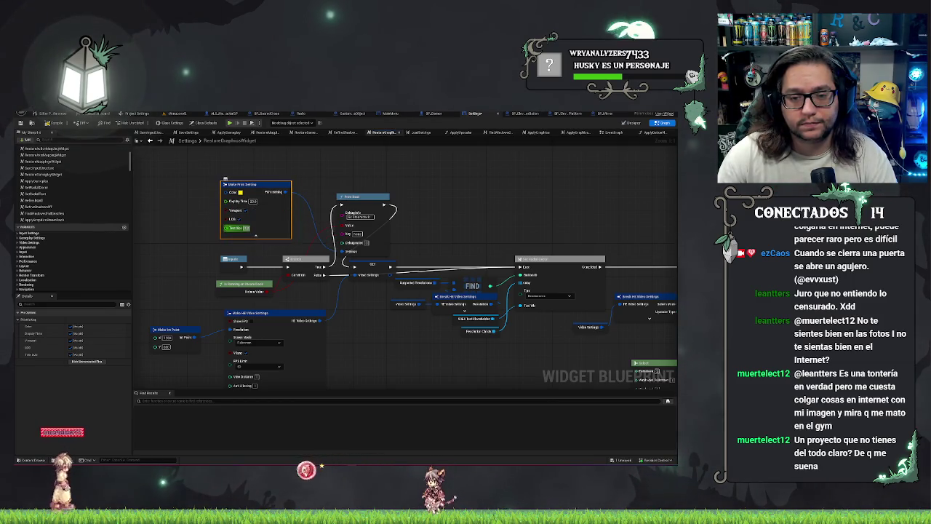
Save the settings widget blueprint and return to the level editor.
click(189, 203)
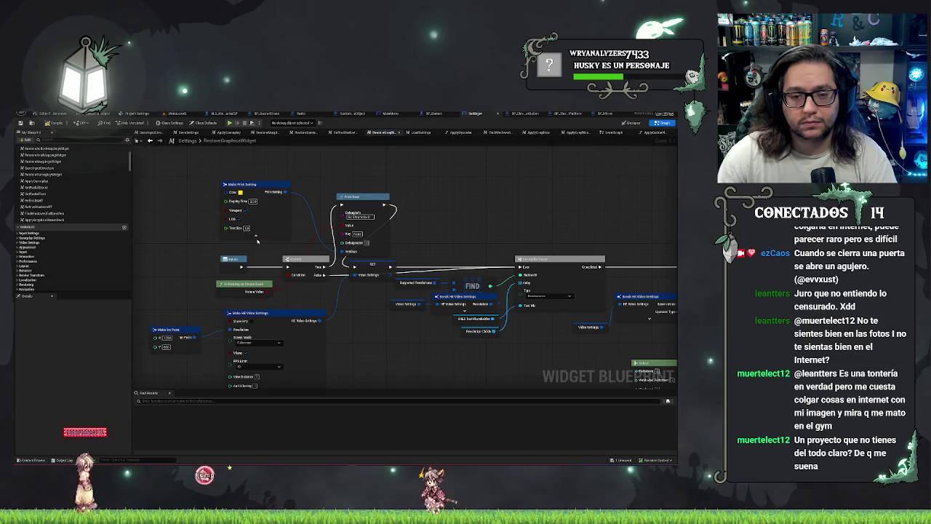
click(51, 122)
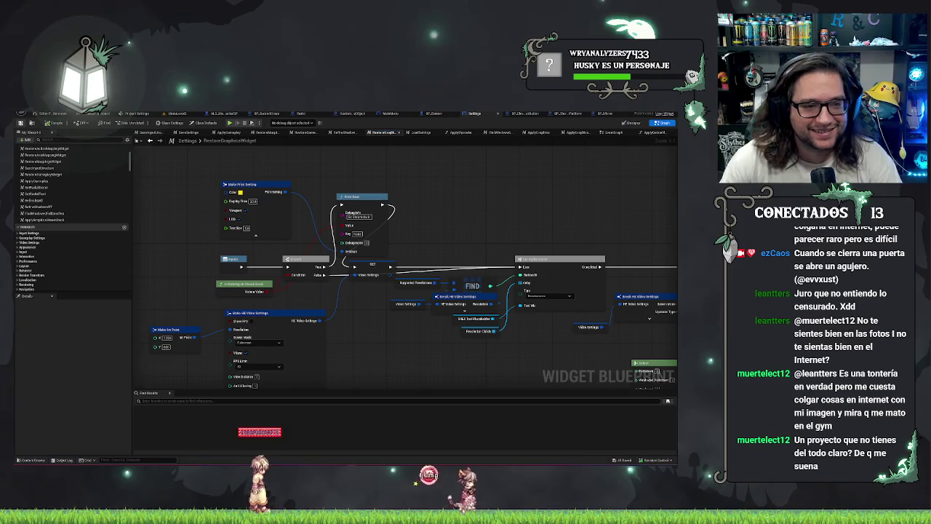
click(179, 114)
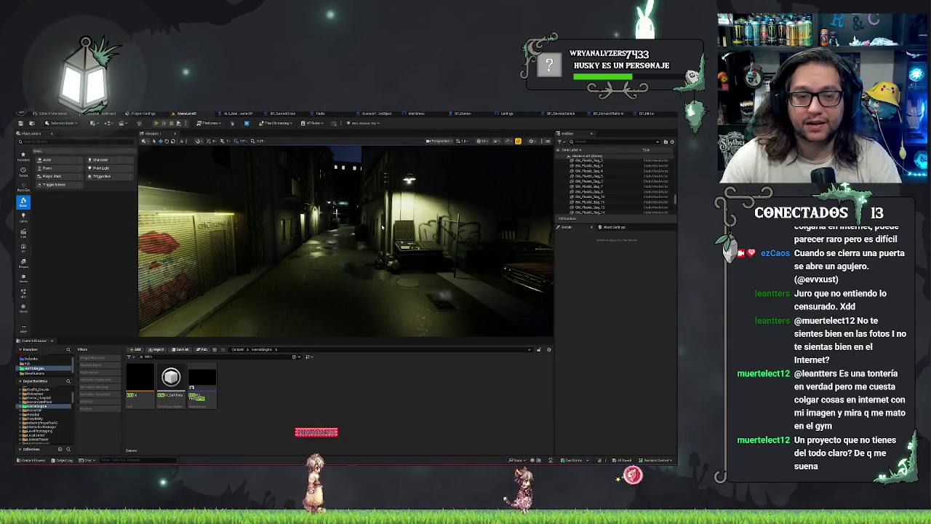
Play in editor, open Ajustes then Opciones de Video, and stop the session with Esc.
key(alt+p)
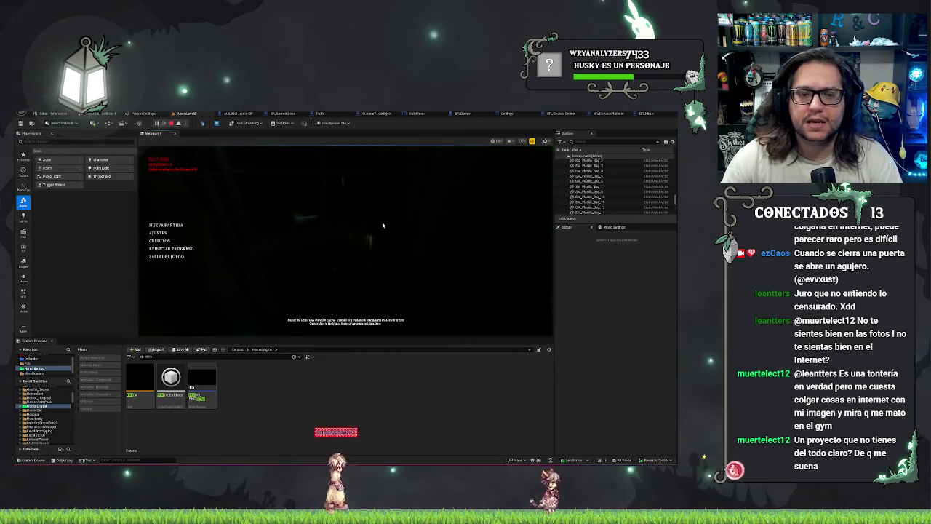
click(158, 232)
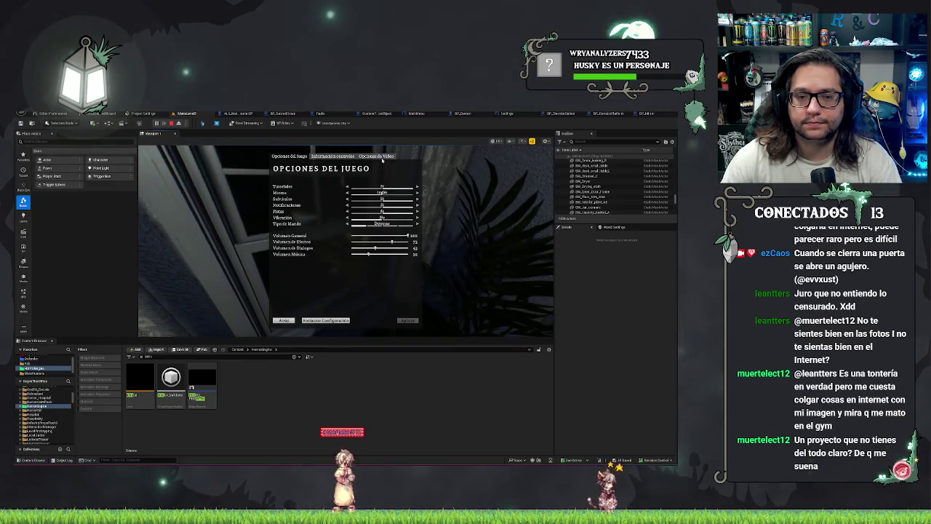
click(381, 158)
key(Escape)
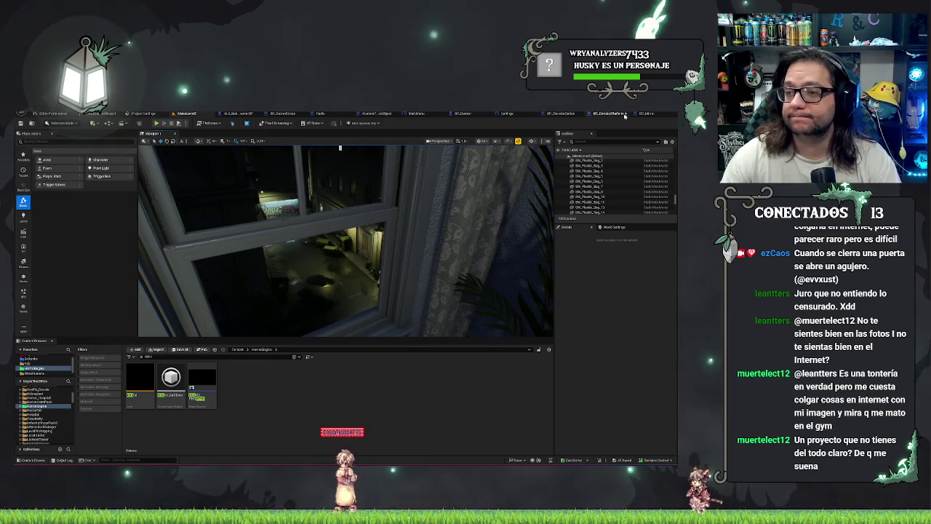
Move the Make Print Setting and Print String nodes further left and save the Settings blueprint.
click(507, 115)
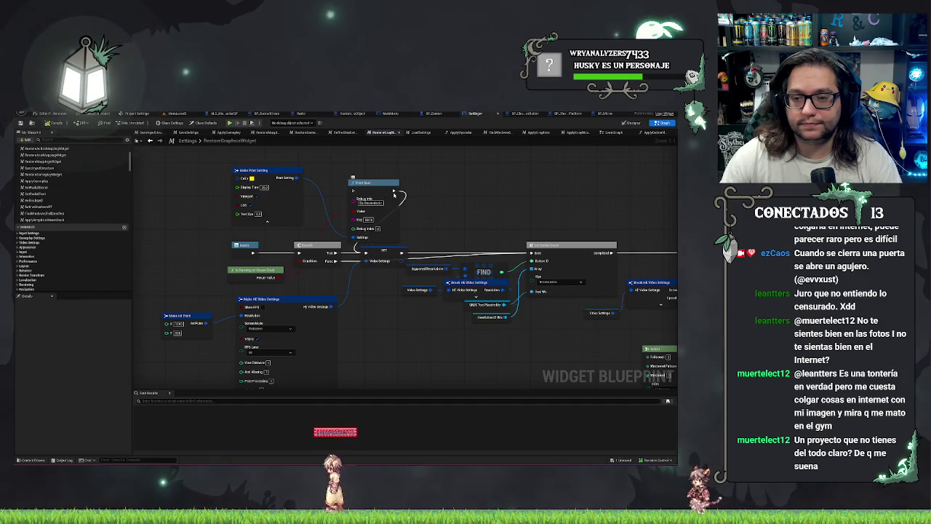
mouse_move(405, 195)
mouse_down()
mouse_move(378, 219)
mouse_move(342, 197)
mouse_move(393, 192)
mouse_move(369, 180)
mouse_up()
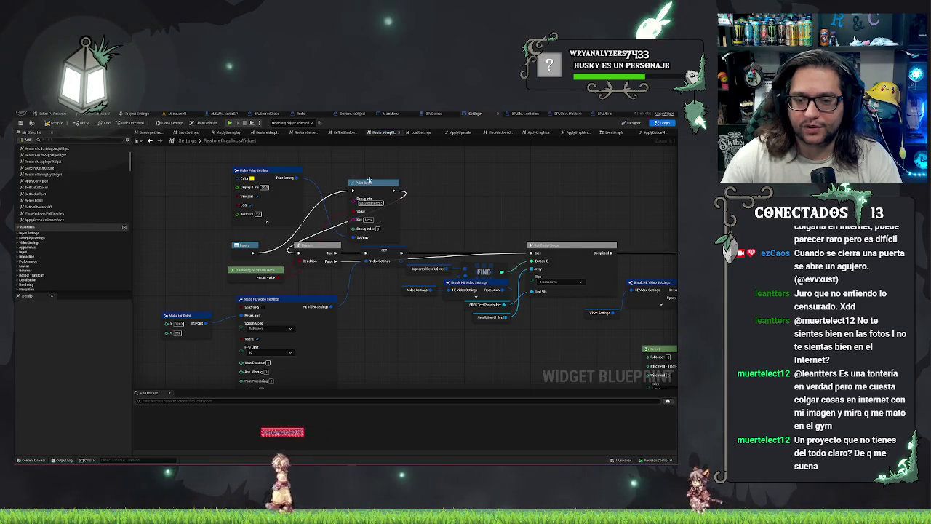
mouse_move(256, 159)
mouse_down()
mouse_move(367, 211)
mouse_move(280, 178)
mouse_up()
click(53, 124)
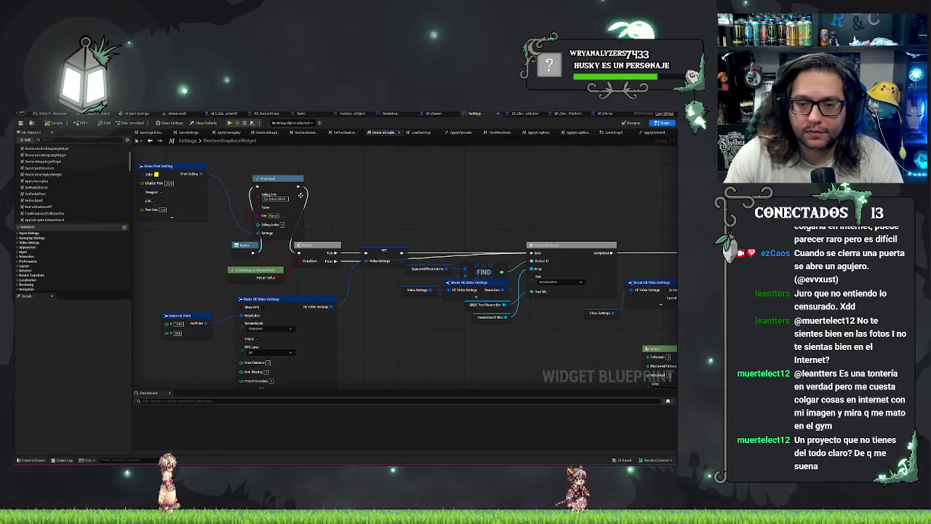
Nudge the Print String node into place and start a new play test.
click(295, 197)
drag(359, 196, 392, 201)
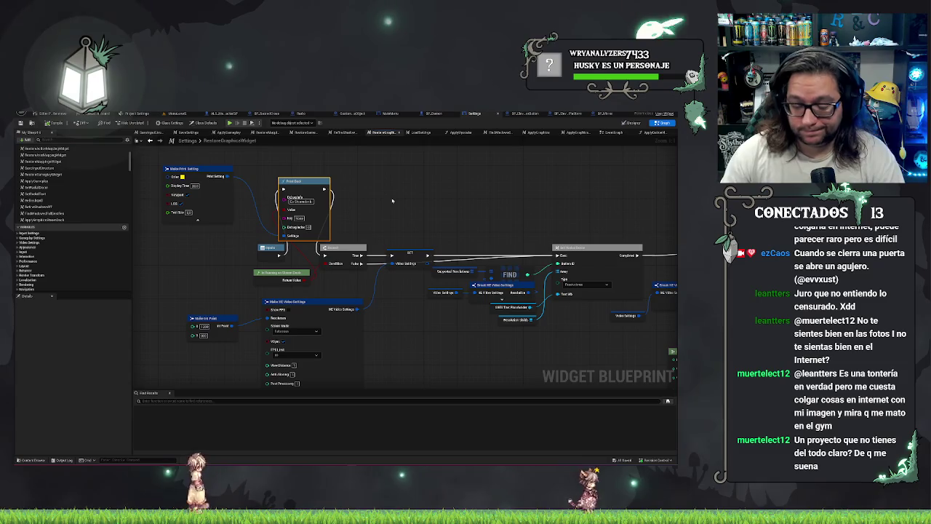
click(365, 194)
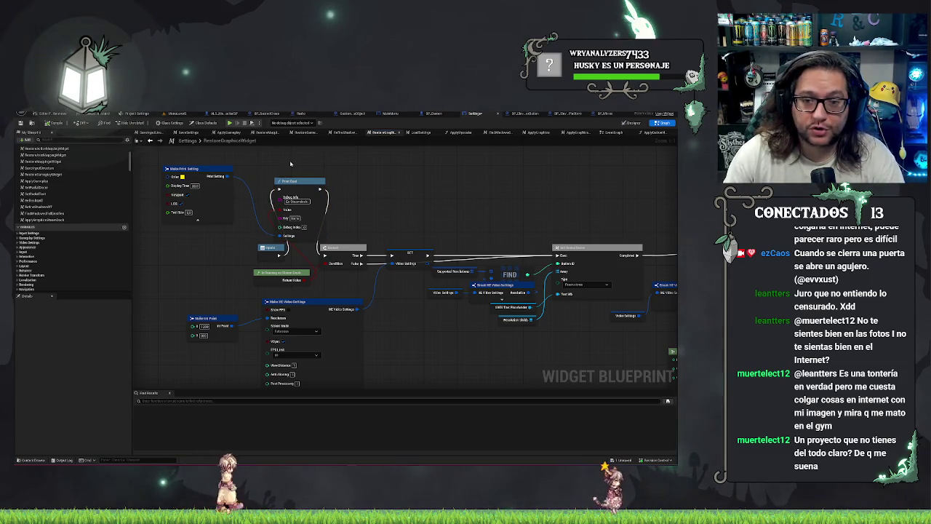
click(298, 182)
click(438, 189)
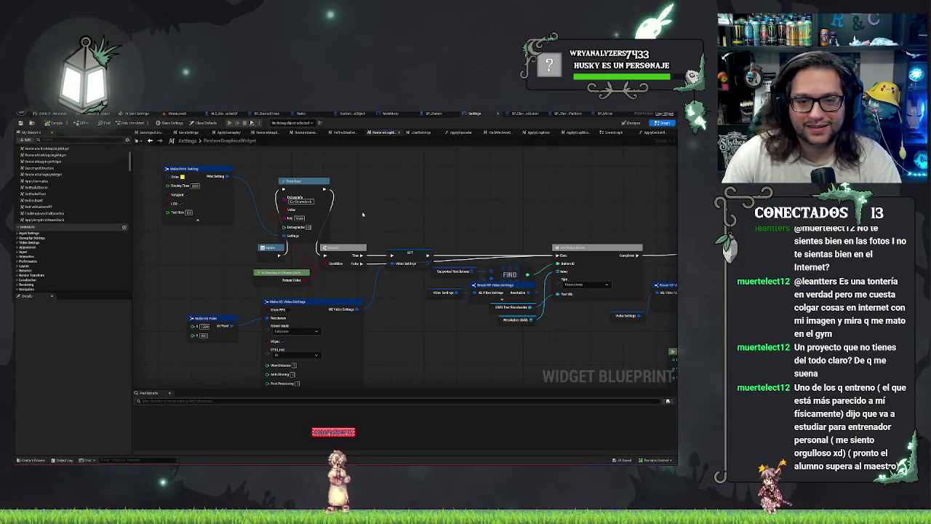
key(alt+p)
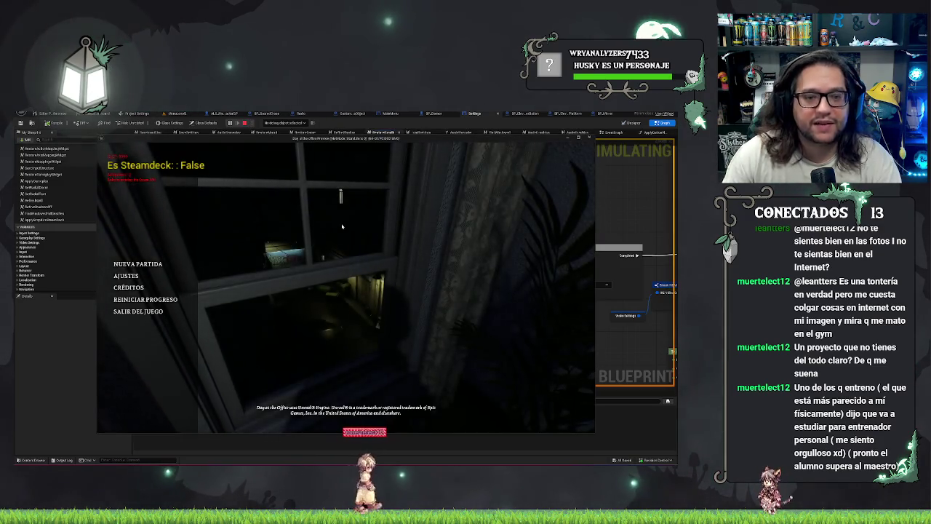
key(Escape)
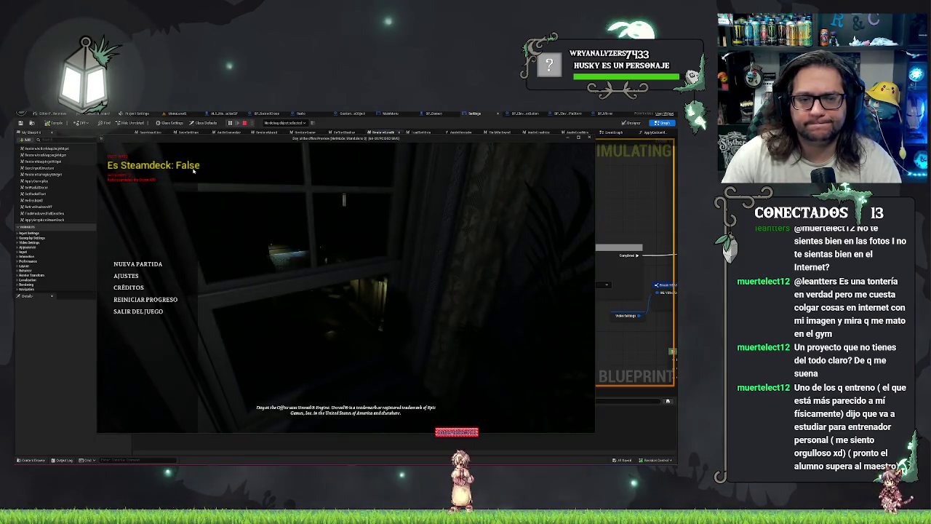
key(Escape)
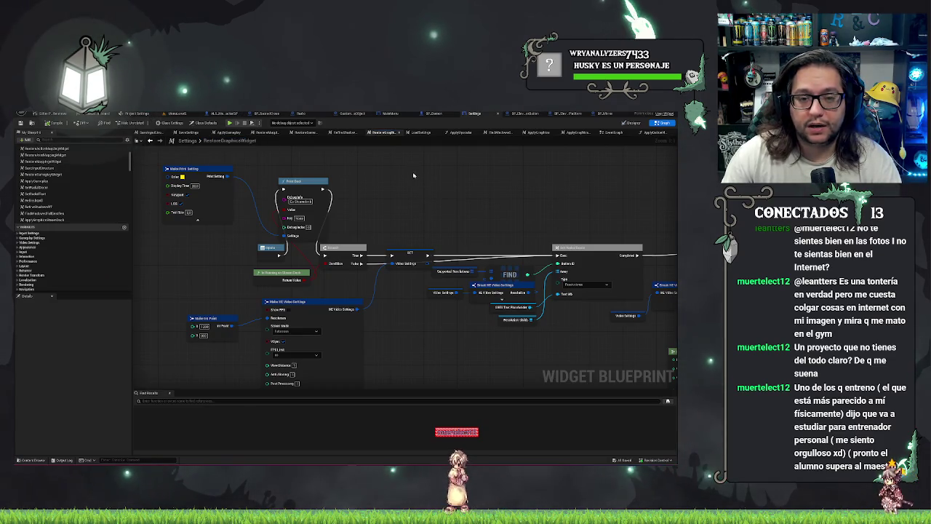
From the MainLevel2 tab, package the project for Windows and show the log to follow progress.
drag(413, 172, 432, 177)
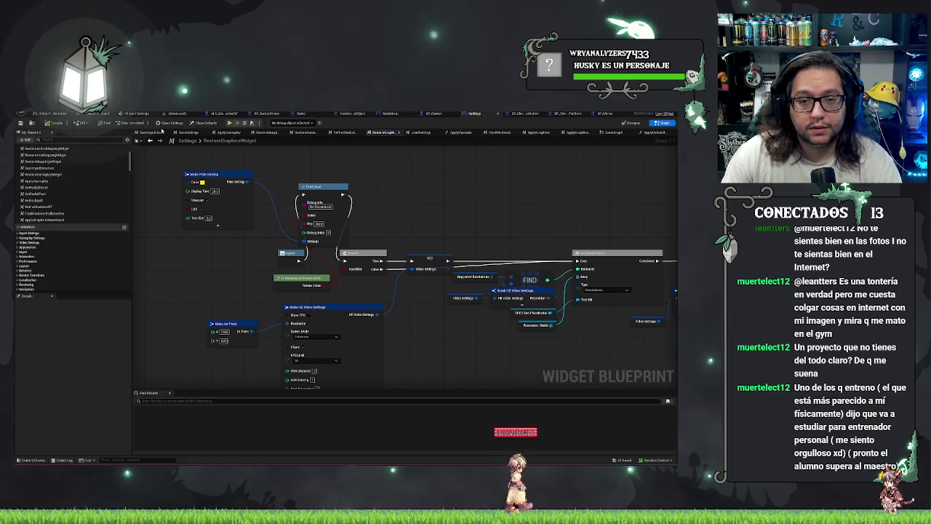
click(178, 113)
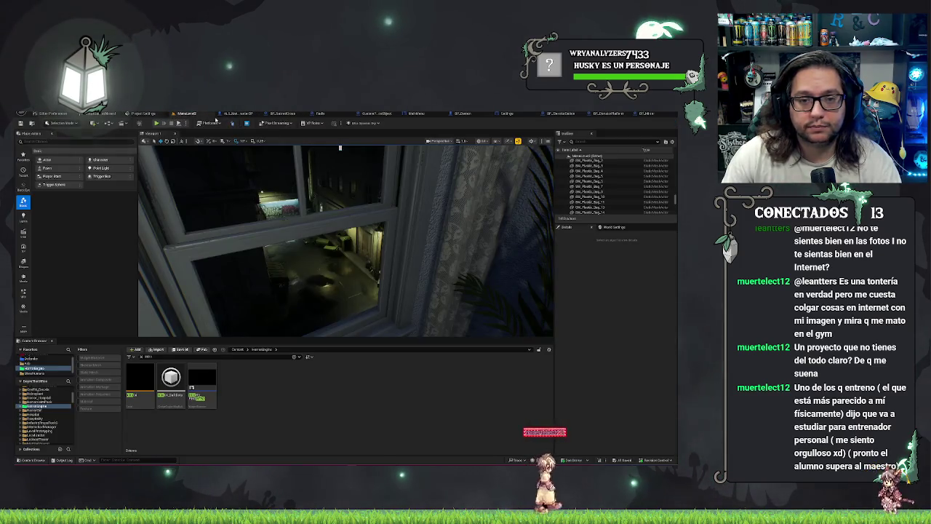
click(215, 123)
mouse_move(232, 182)
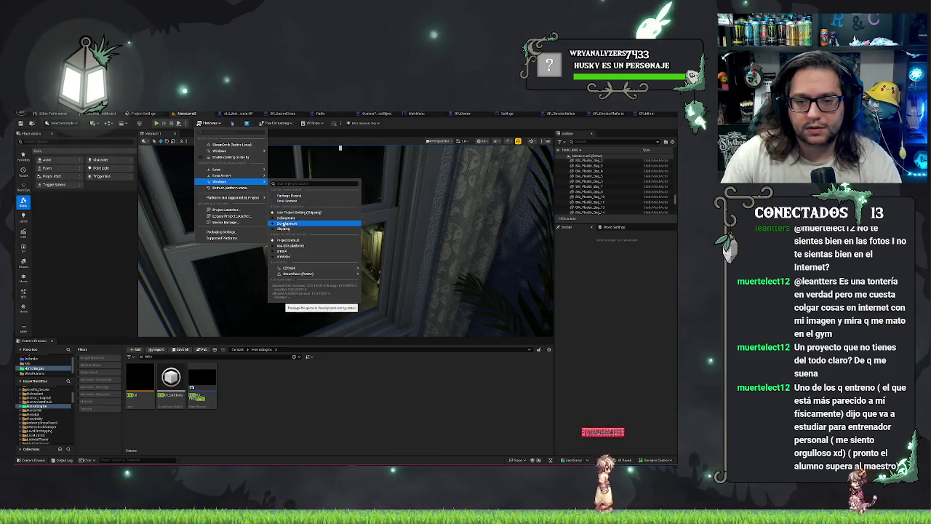
click(284, 222)
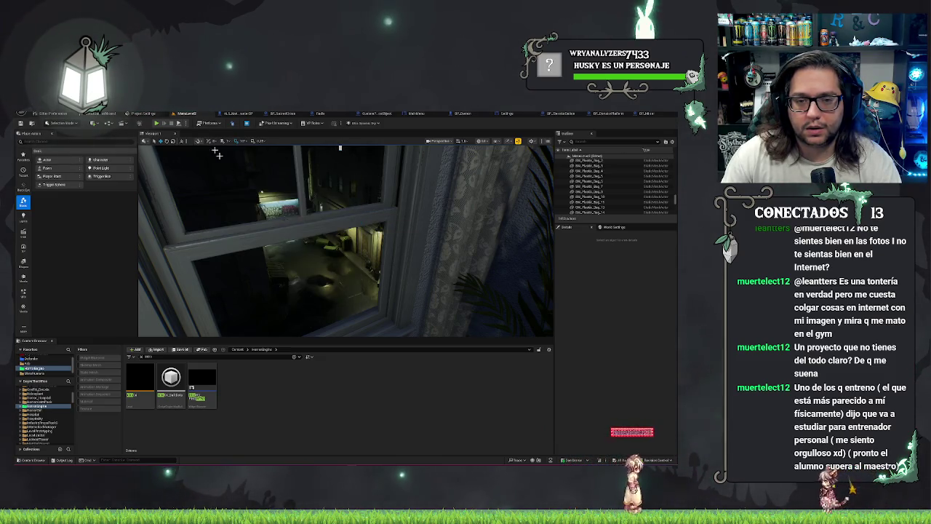
click(206, 123)
mouse_move(252, 184)
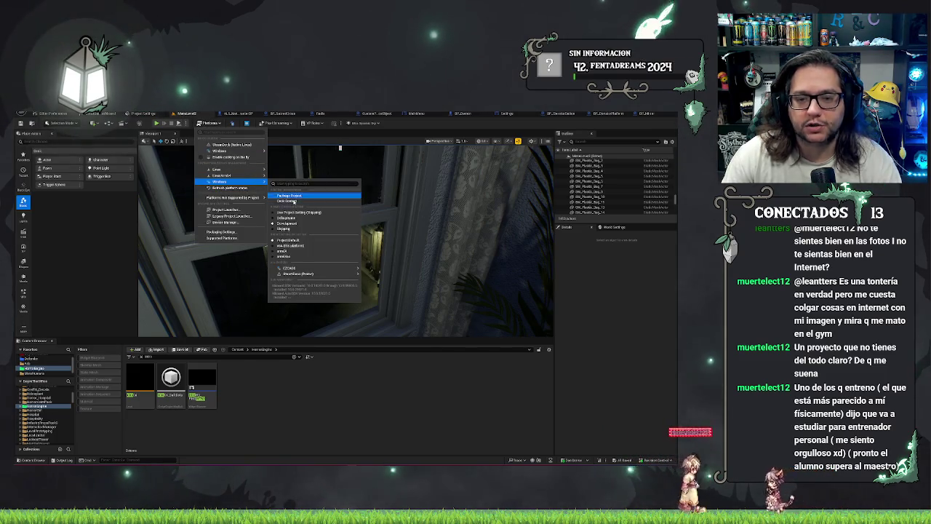
click(286, 199)
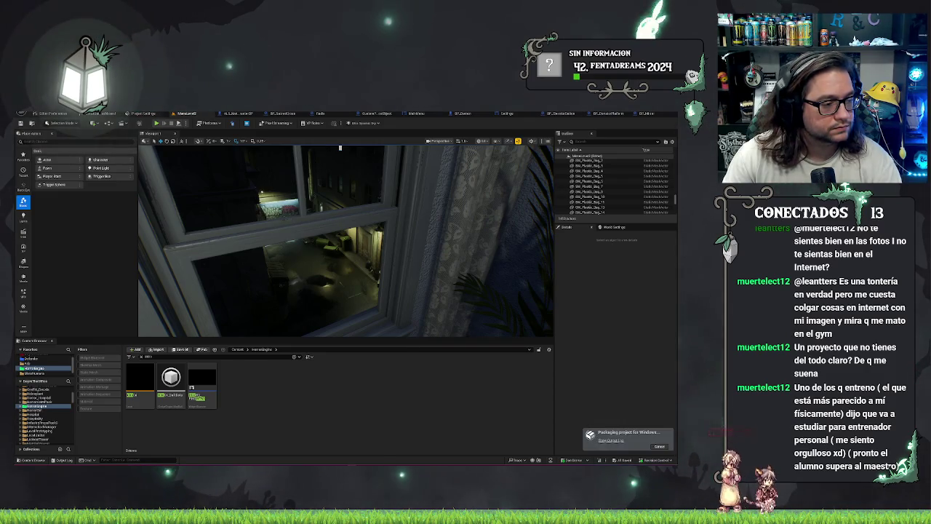
click(603, 441)
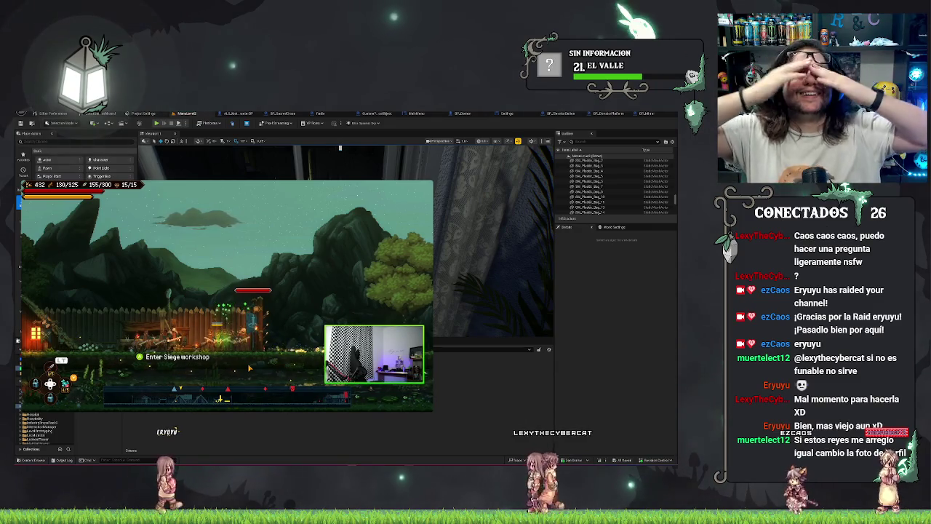
Stop the Play In Editor session with Esc to get back to the room level viewport.
key(Escape)
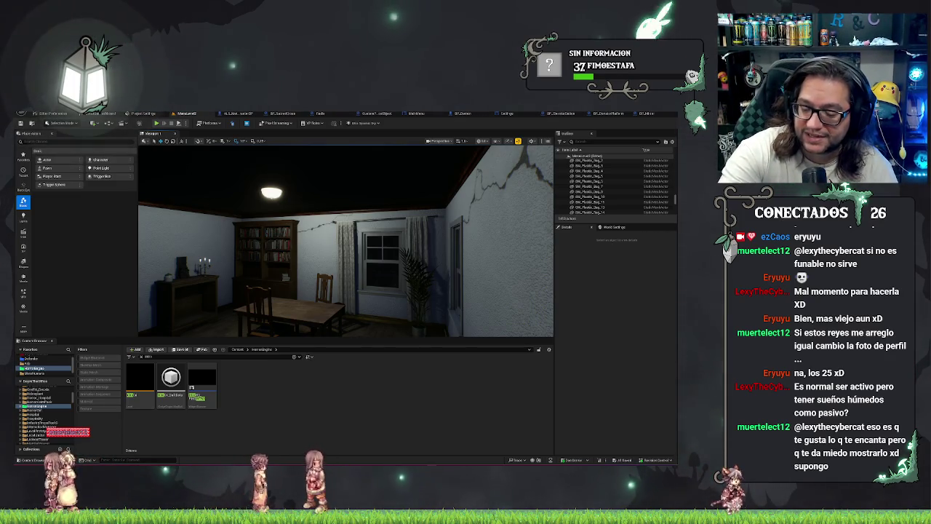
Rotate the viewport camera left to bring the doorway and bookcase into view.
drag(345, 240, 291, 241)
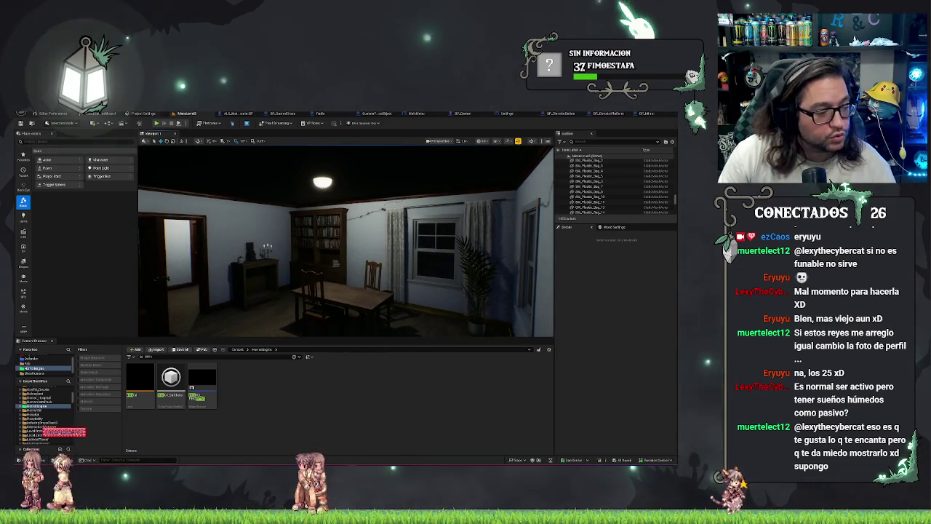
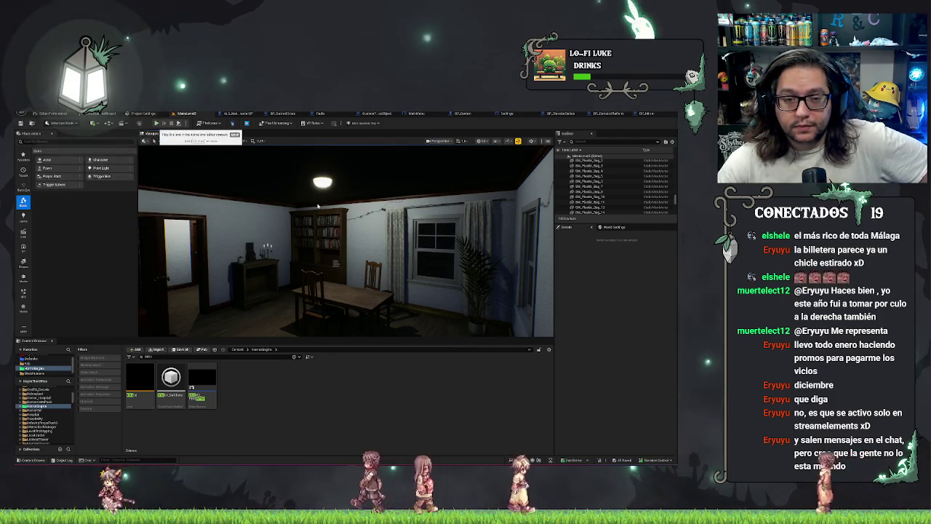
Start Play In Editor to check the main menu shows 'Es Steamdeck: False', then stop the session.
key(alt+p)
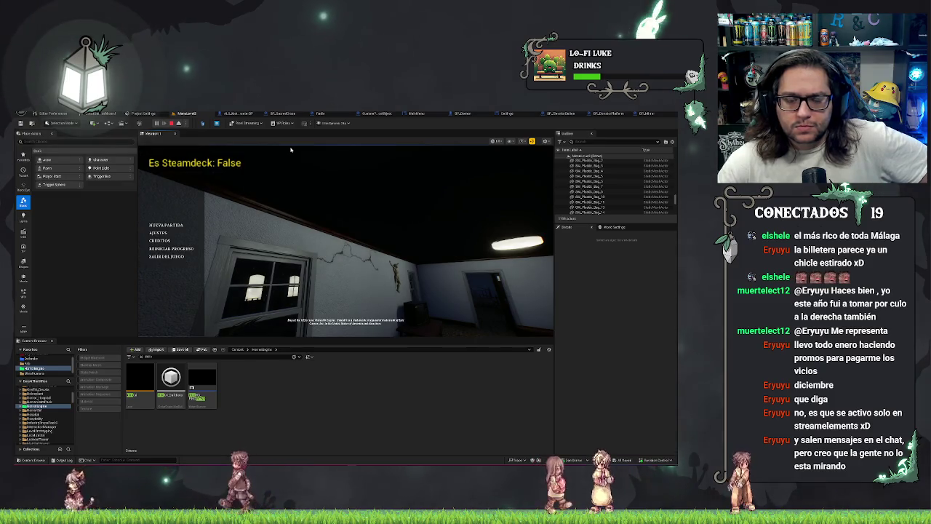
key(Escape)
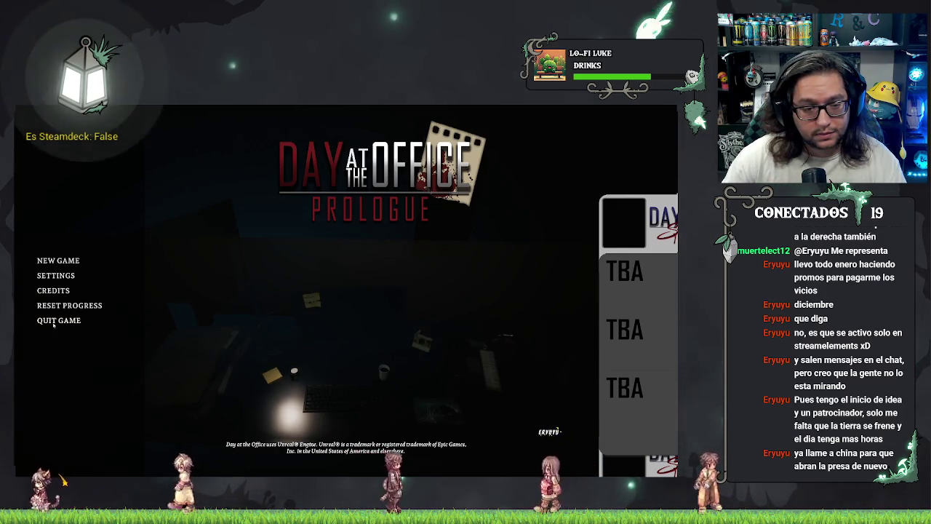
Choose Quit Game in the main menu to close the game and return to the editor.
click(53, 323)
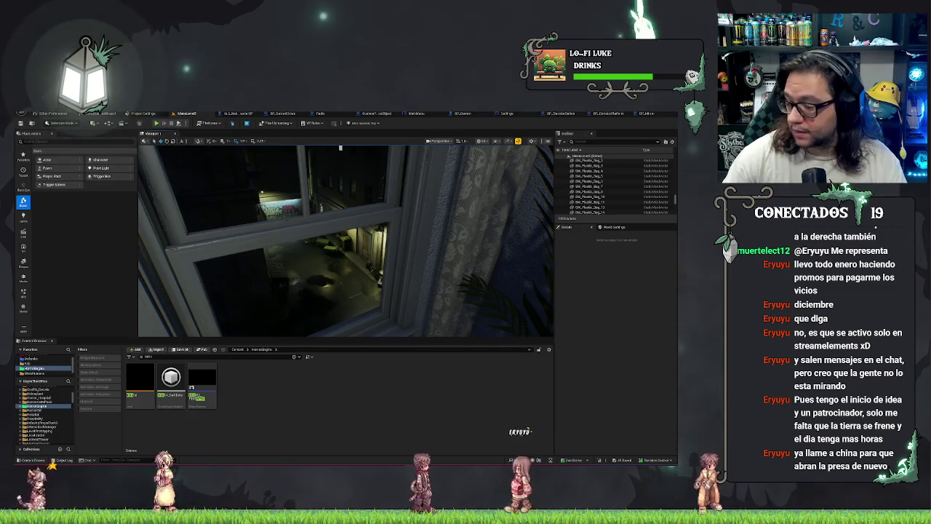